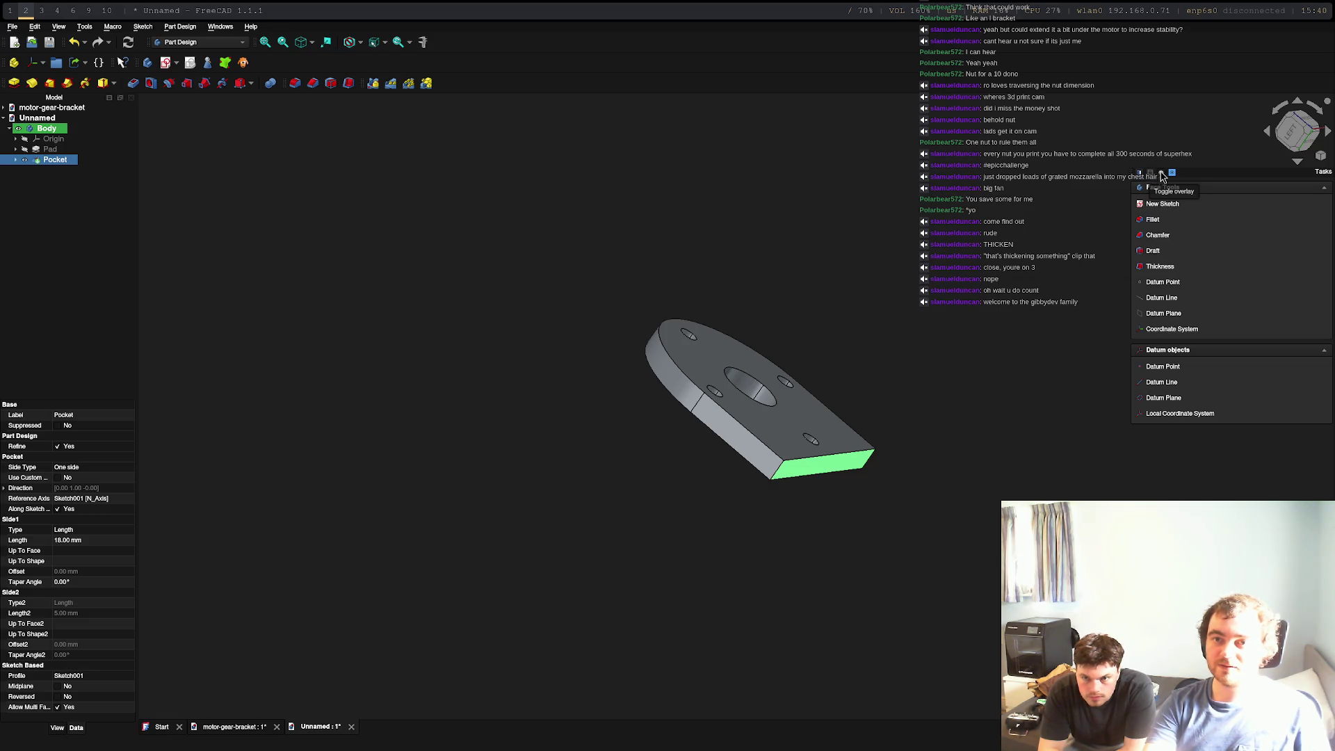
Check a reference on workspace 6, return to the bracket and select its top face
{"action": "left_click", "coordinate": [1155, 177]}
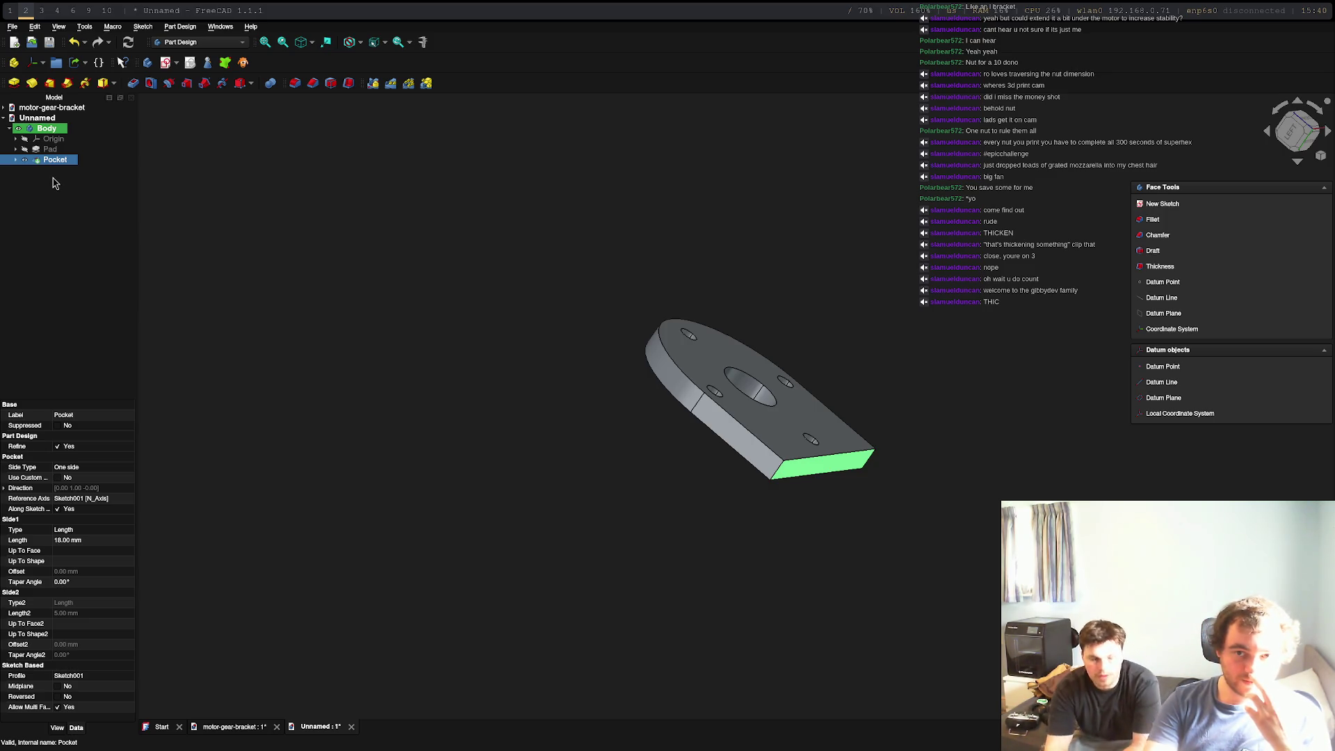
{"action": "key", "text": "super+6"}
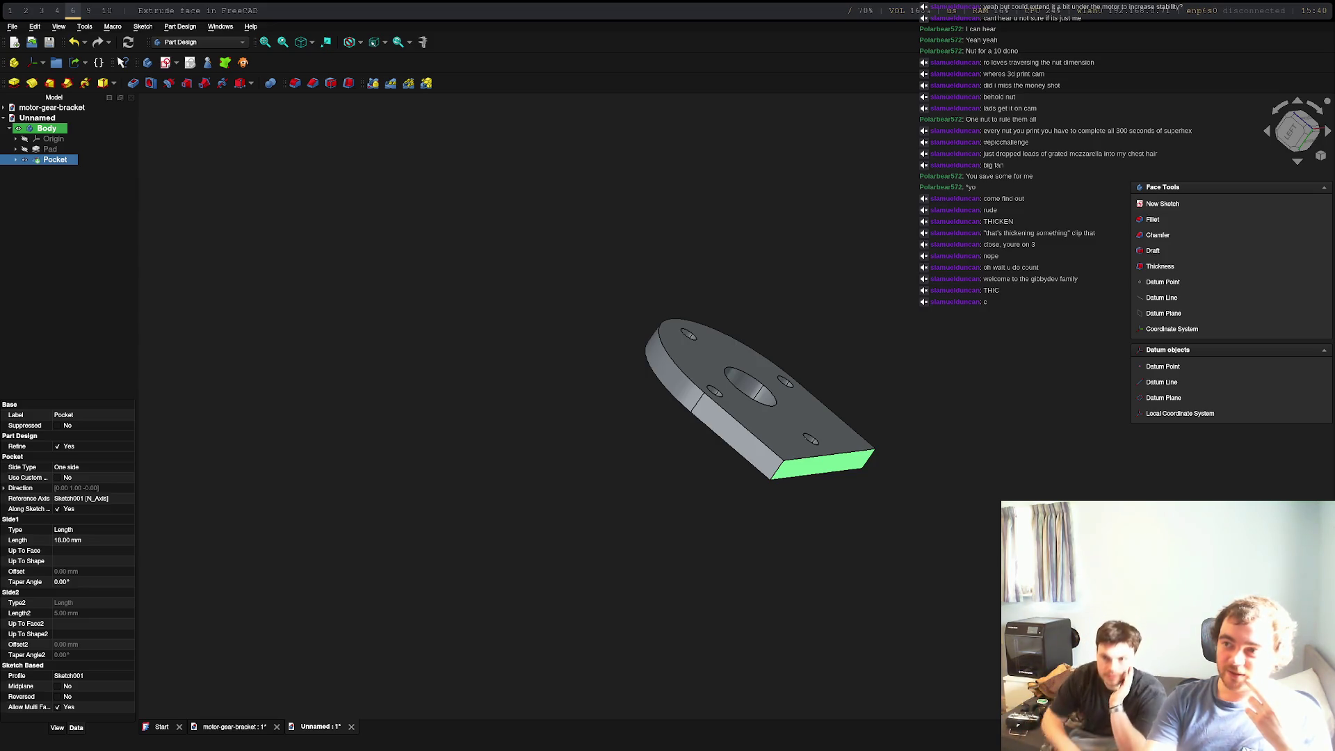
{"action": "key", "text": "super+2"}
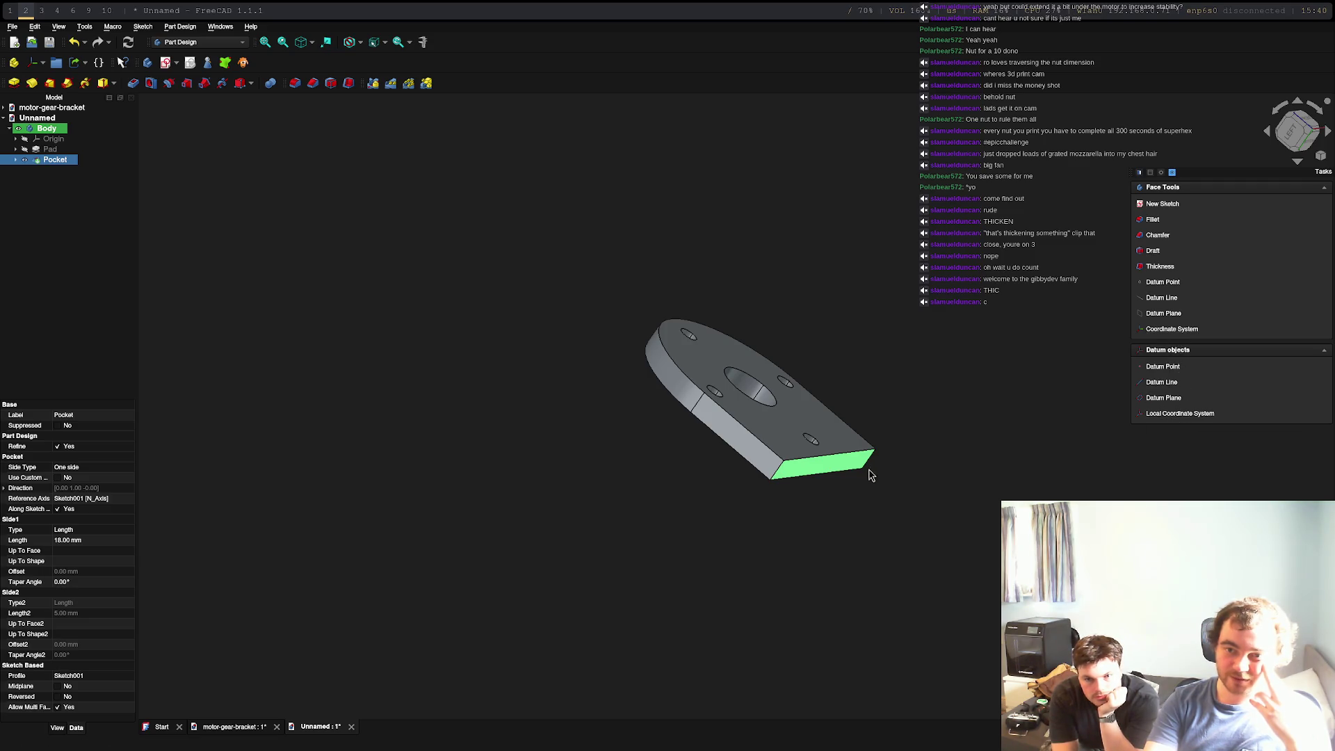
{"action": "double_click", "coordinate": [788, 443]}
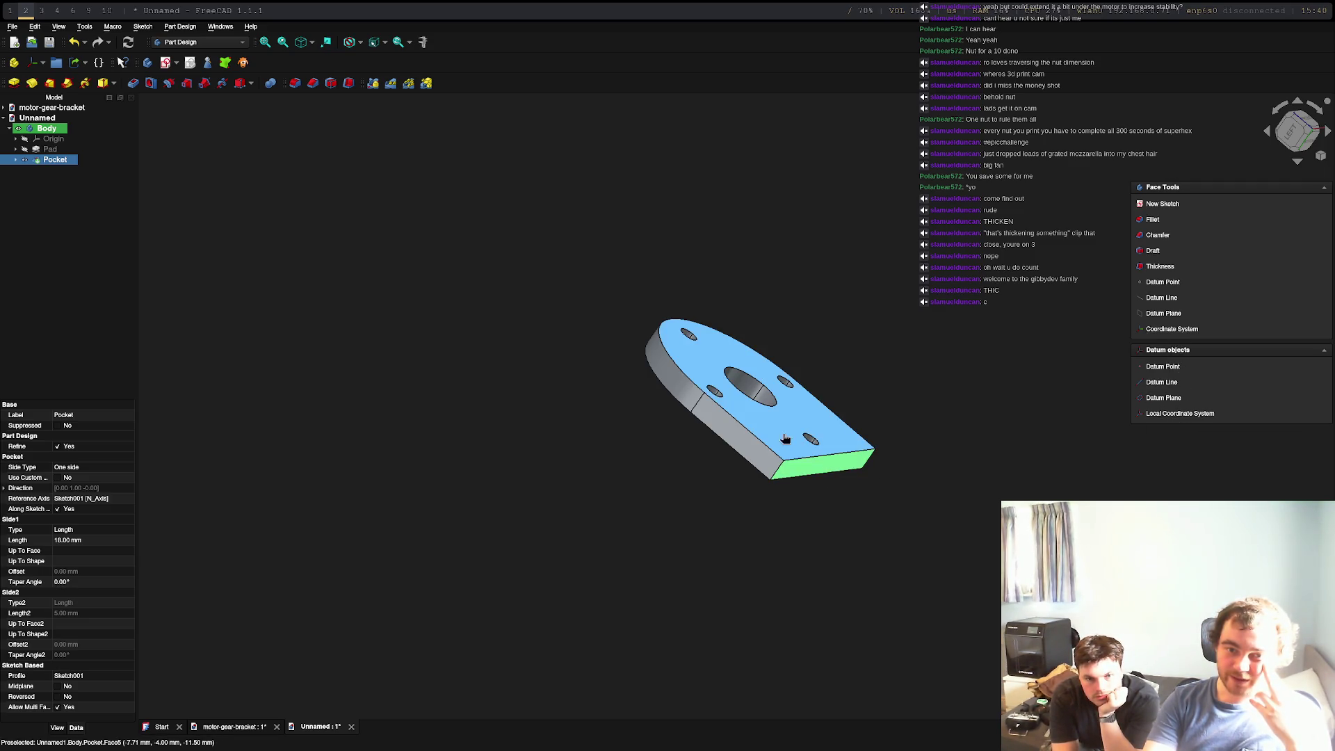
{"action": "left_click", "coordinate": [756, 433]}
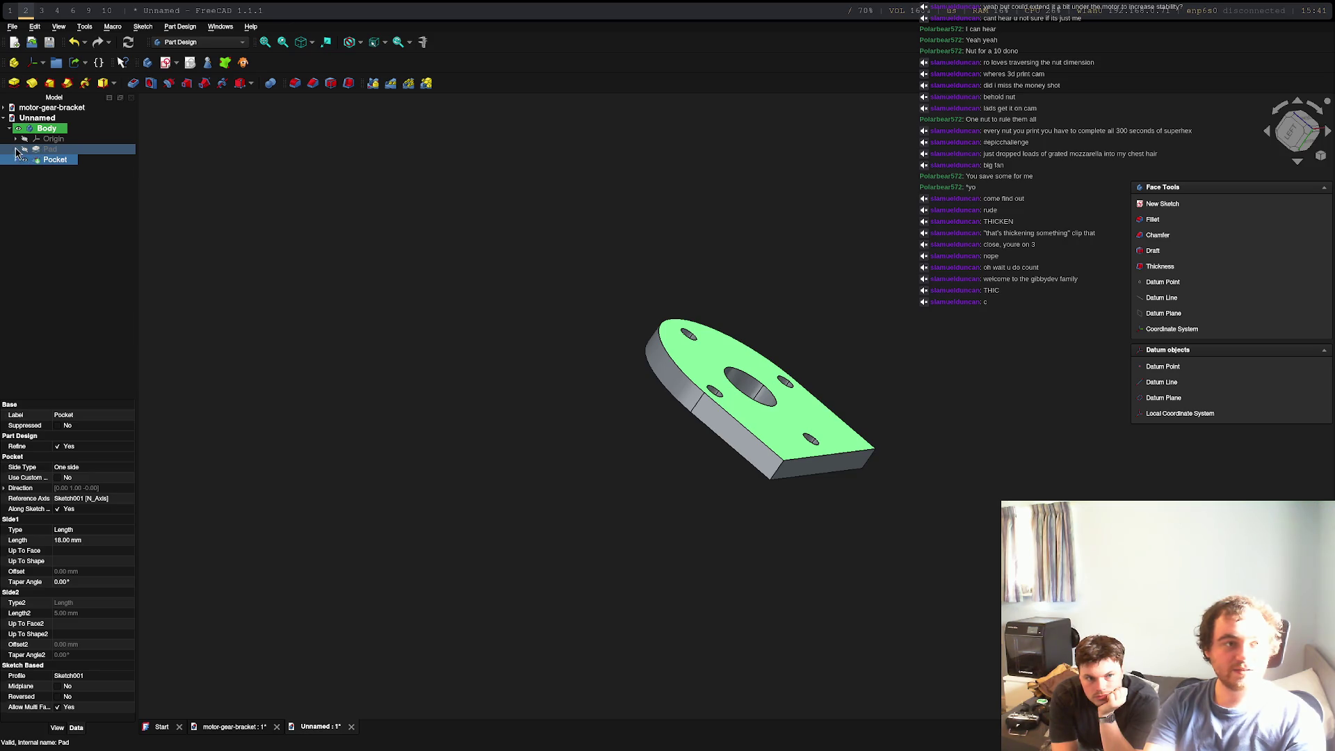
Edit the Pad's base sketch to drag the bottom edge lower, then view the plate face-on
{"action": "left_click", "coordinate": [16, 149]}
{"action": "double_click", "coordinate": [56, 160]}
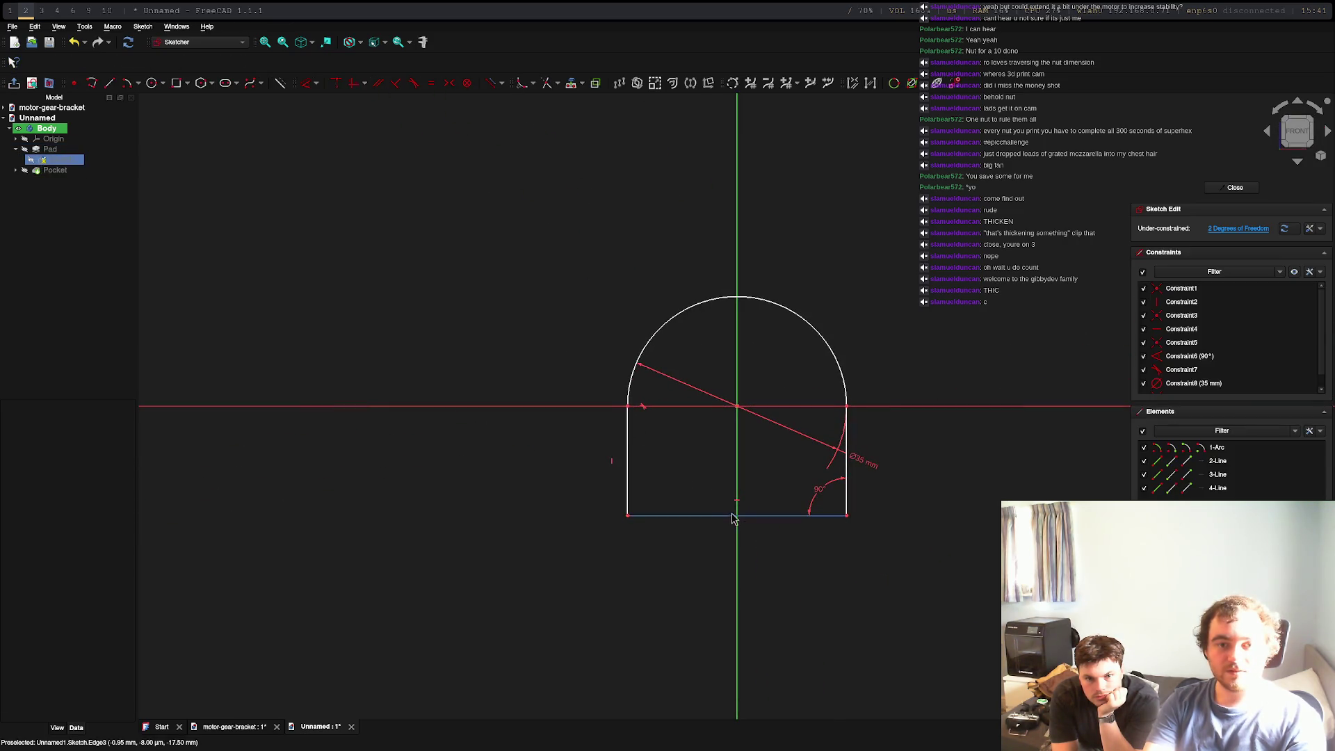
{"action": "left_click", "coordinate": [736, 517]}
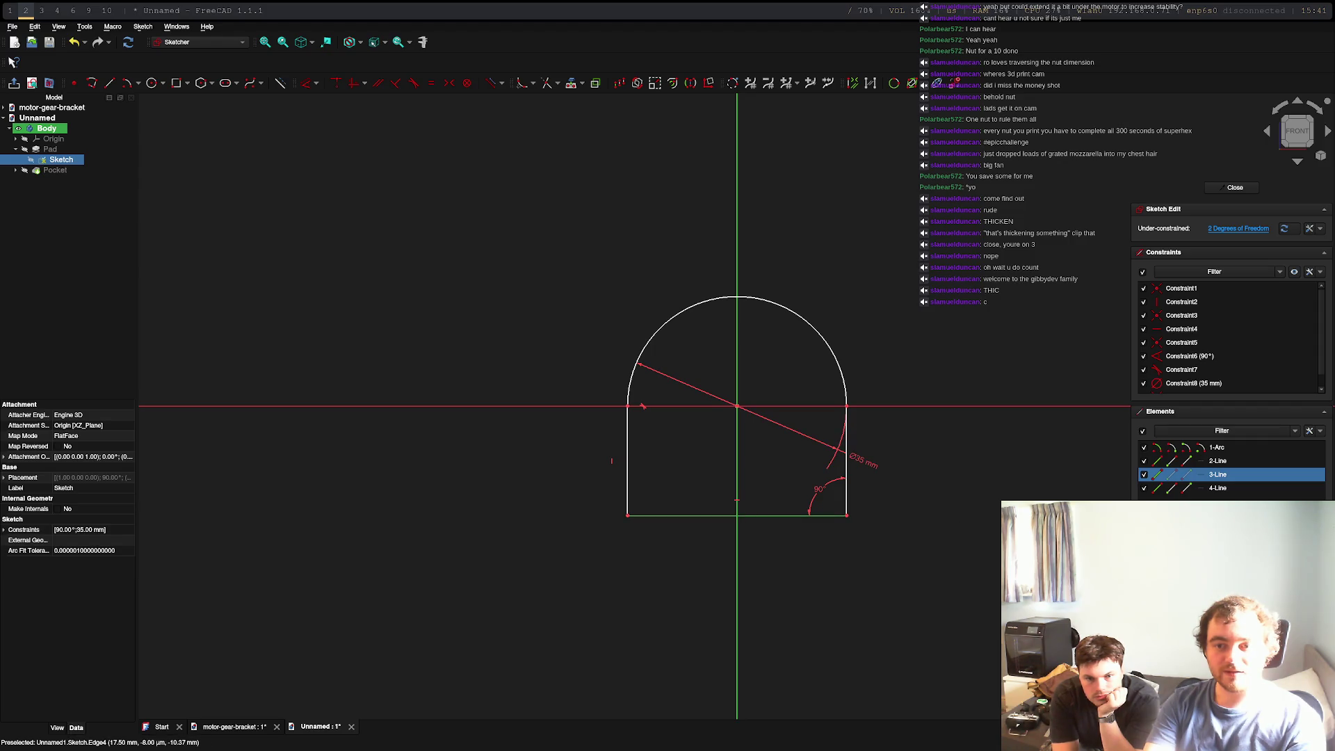
{"action": "left_click_drag", "start_coordinate": [724, 515], "coordinate": [728, 536]}
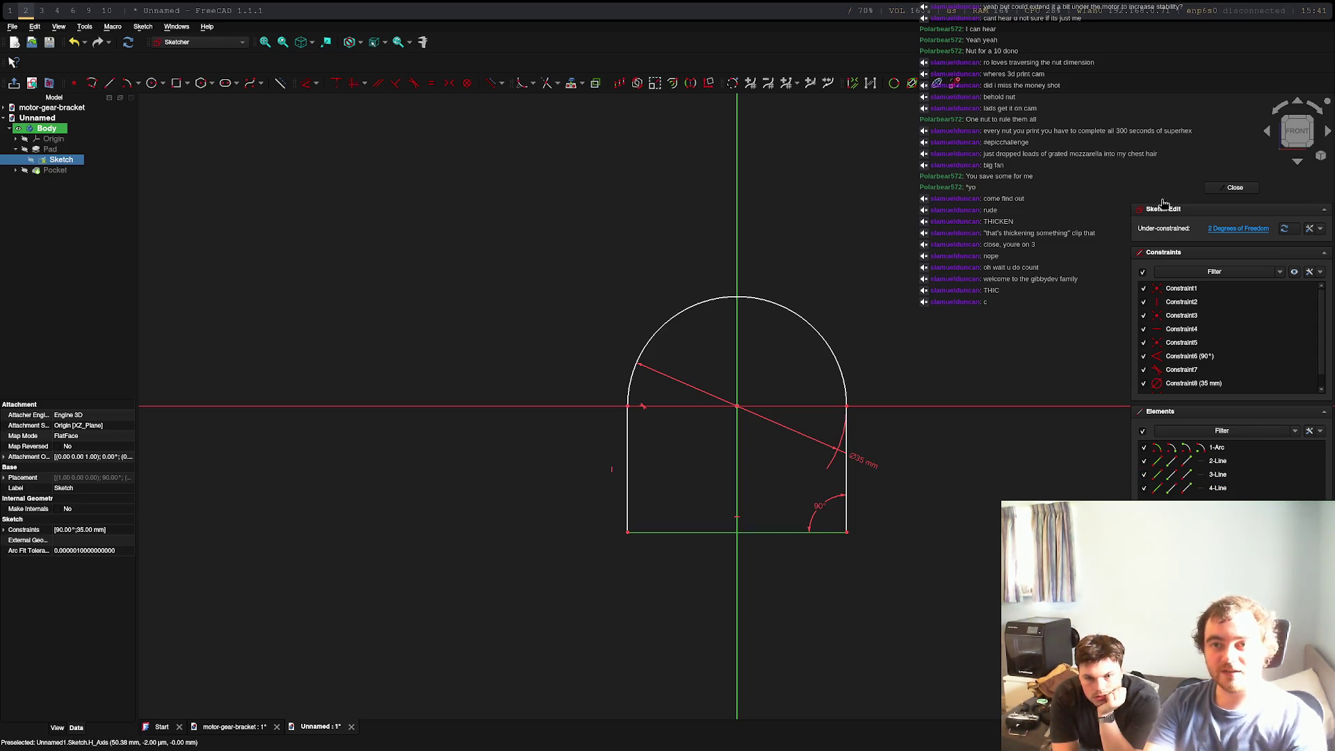
{"action": "left_click", "coordinate": [1225, 186]}
{"action": "mouse_move", "coordinate": [862, 476]}
{"action": "middle_mouse_down"}
{"action": "mouse_move", "coordinate": [693, 556]}
{"action": "mouse_move", "coordinate": [551, 554]}
{"action": "mouse_move", "coordinate": [579, 551]}
{"action": "mouse_move", "coordinate": [530, 500]}
{"action": "mouse_move", "coordinate": [593, 574]}
{"action": "mouse_move", "coordinate": [560, 540]}
{"action": "middle_mouse_up"}
{"action": "left_click", "coordinate": [805, 470]}
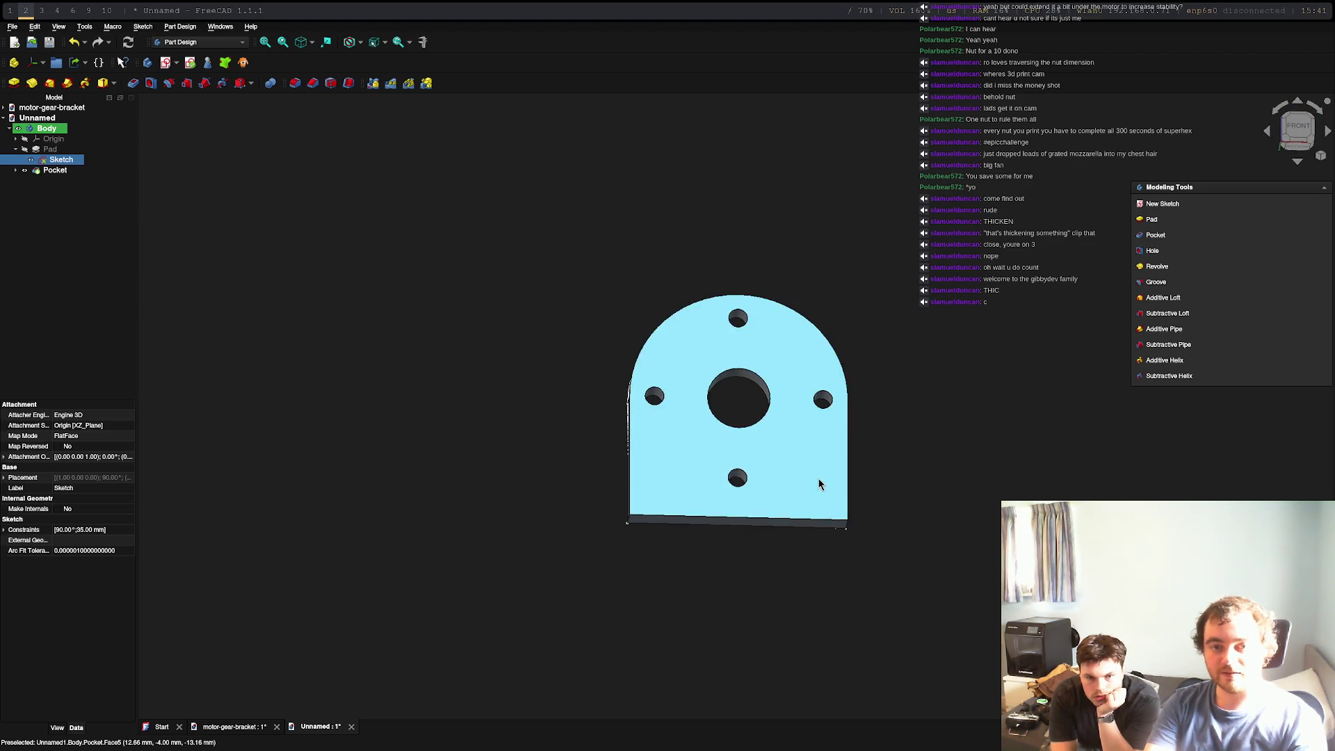
Undo the new sketch started on the front face and reopen the original base Sketch
{"action": "left_click", "coordinate": [1160, 205]}
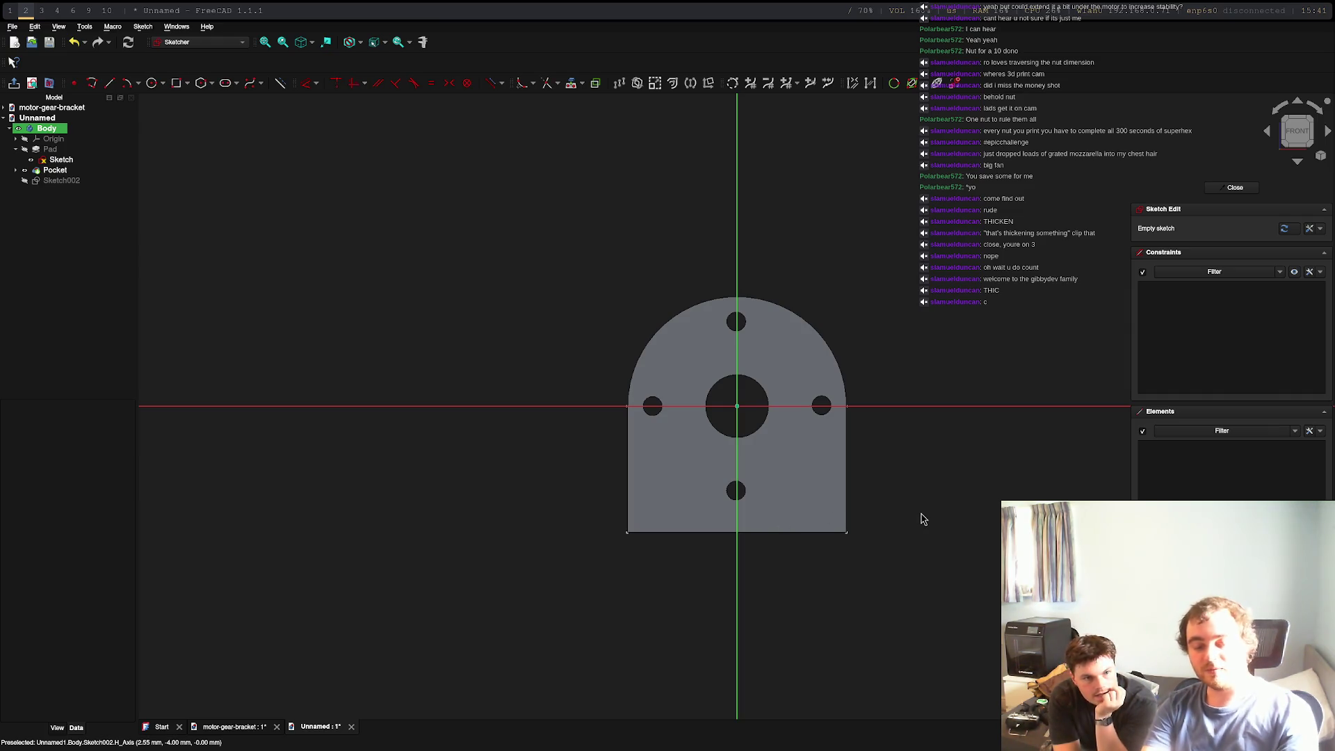
{"action": "key", "text": "ctrl+z"}
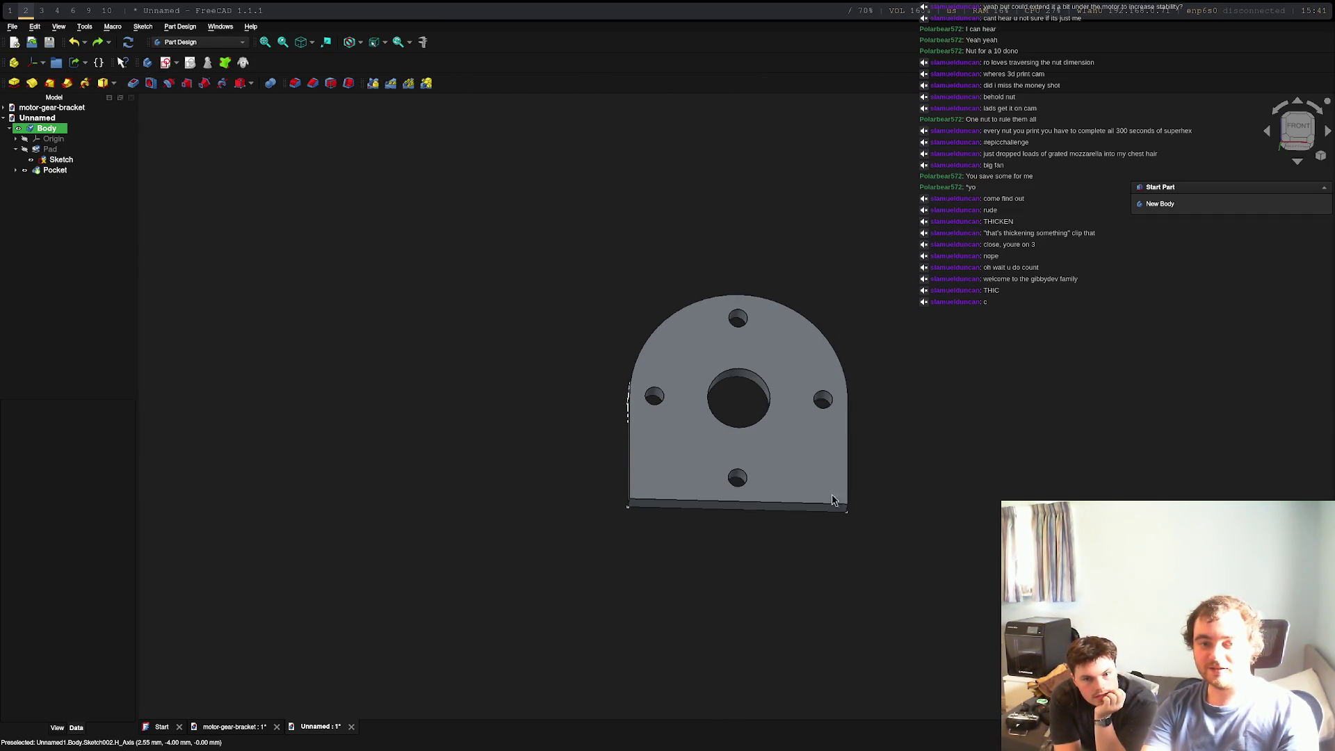
{"action": "left_click", "coordinate": [769, 491]}
{"action": "right_click", "coordinate": [808, 467]}
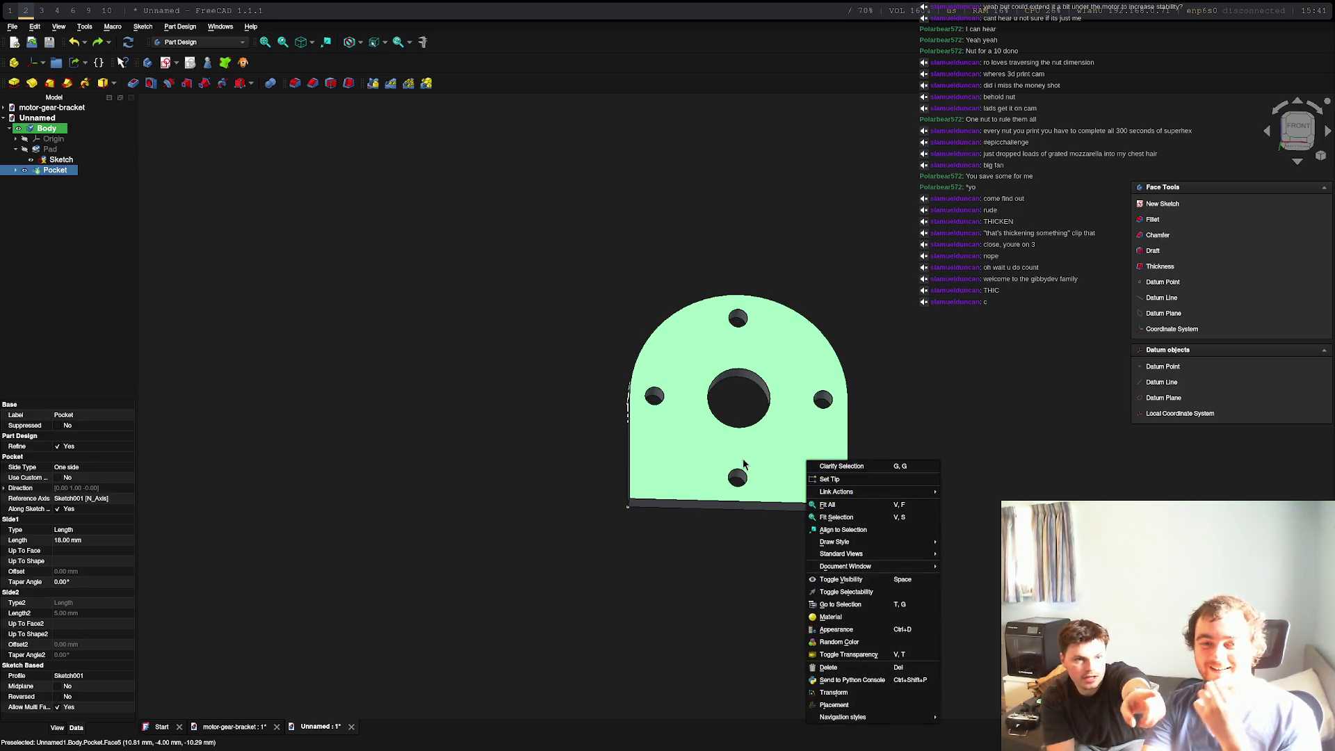
{"action": "double_click", "coordinate": [44, 160]}
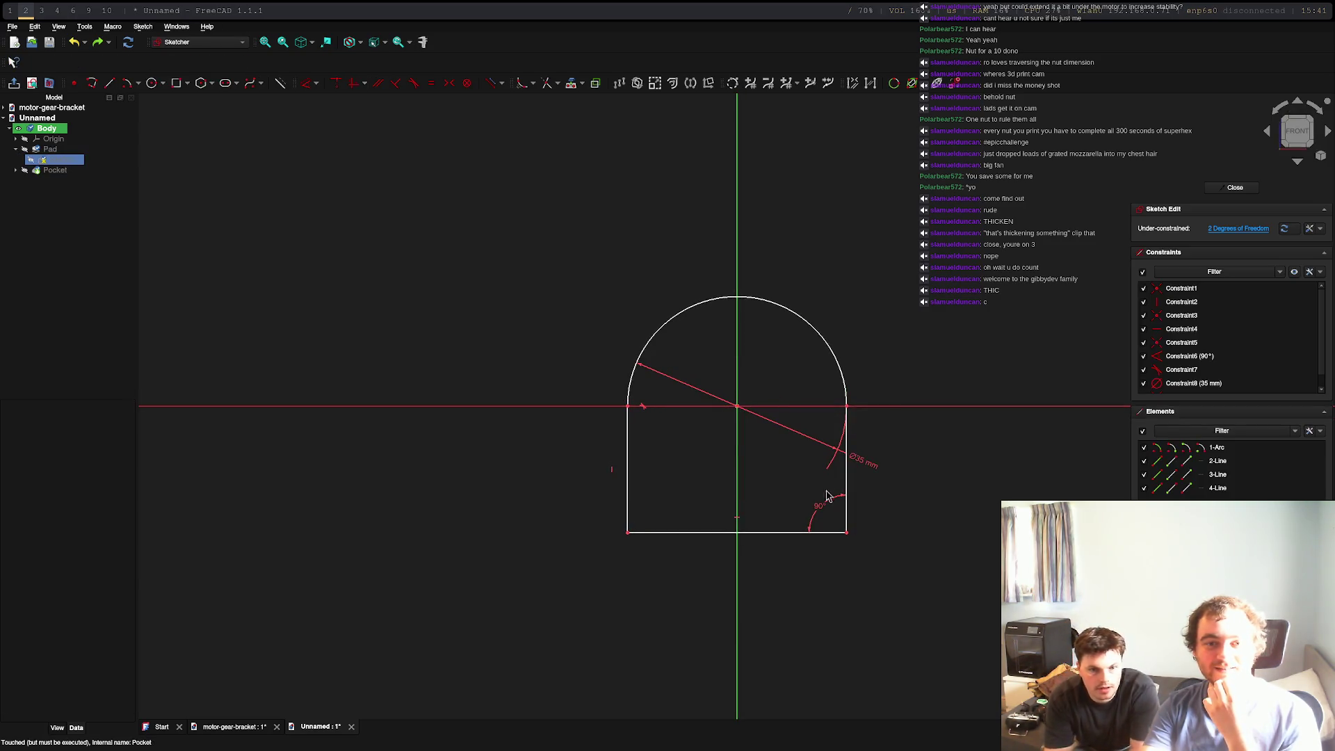
Drag the base sketch's bottom line slightly lower, then close the Sketcher
{"action": "left_click", "coordinate": [741, 533]}
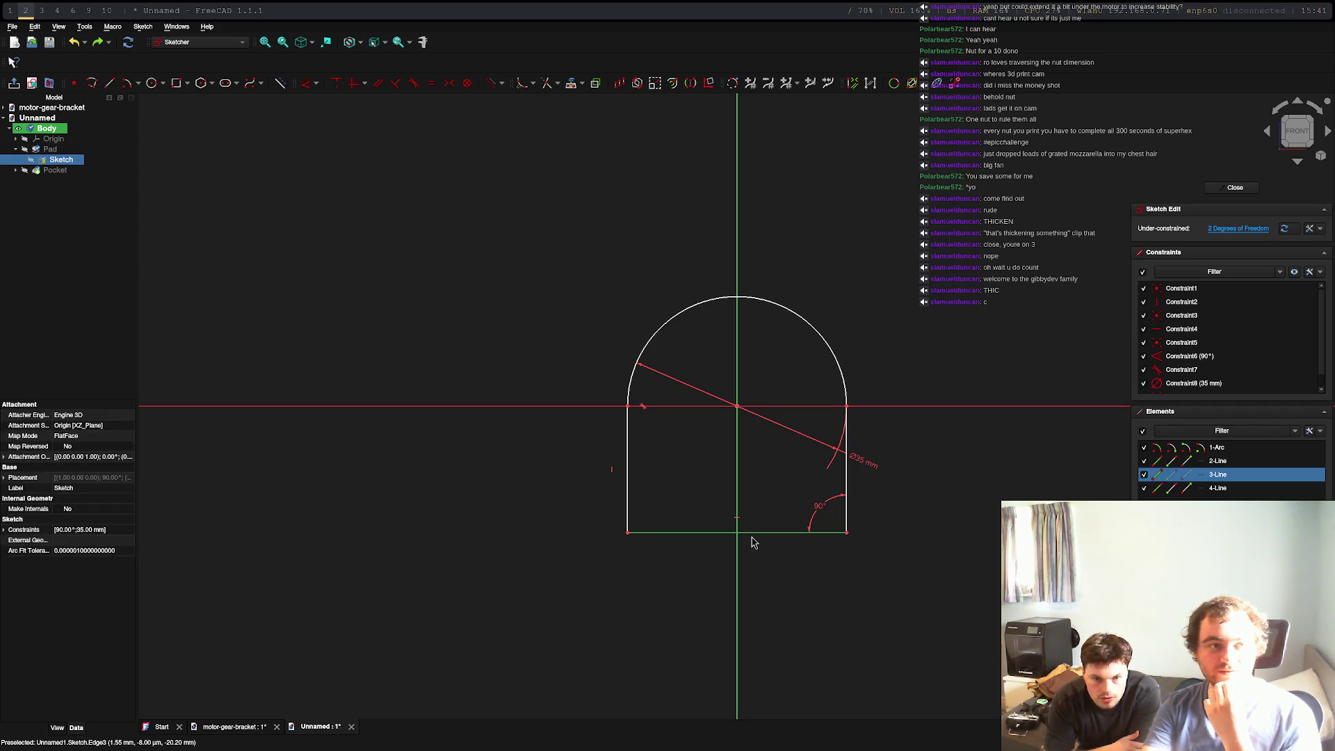
{"action": "left_click_drag", "start_coordinate": [752, 537], "coordinate": [758, 534]}
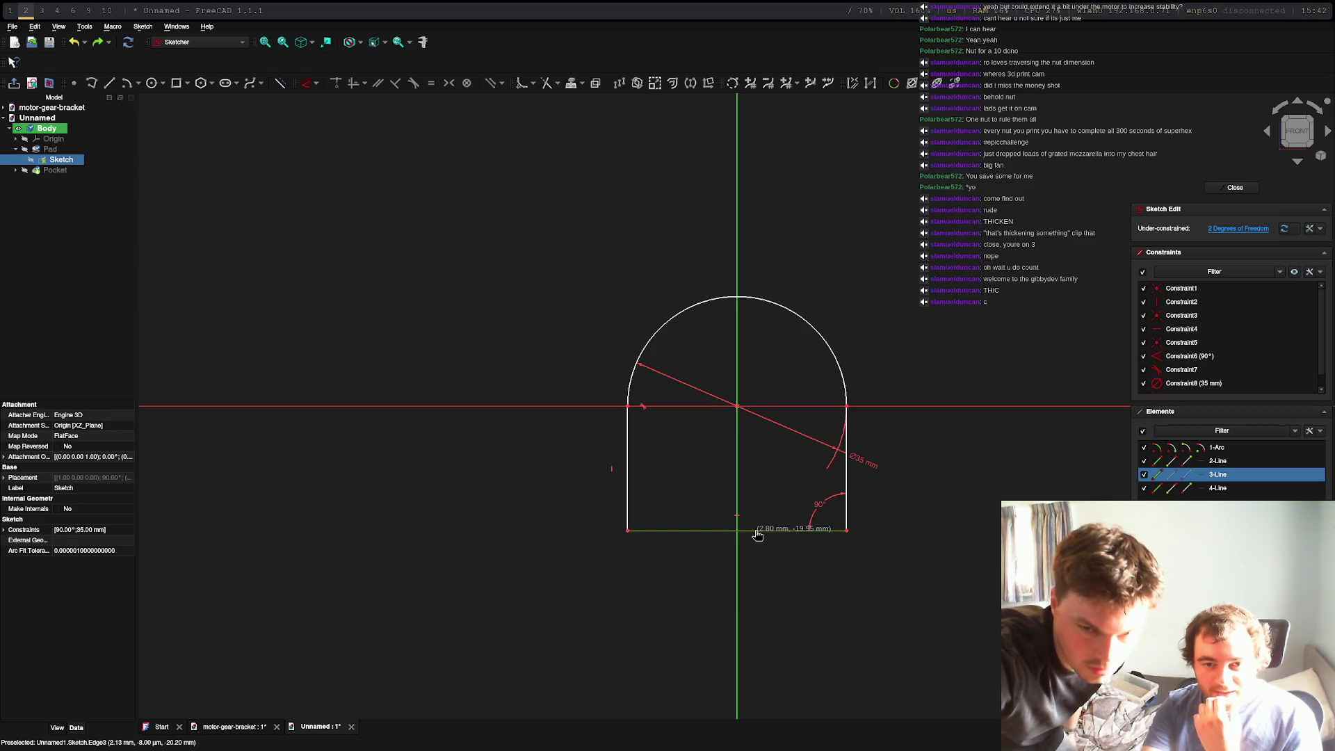
{"action": "mouse_move", "coordinate": [757, 534]}
{"action": "left_mouse_down"}
{"action": "mouse_move", "coordinate": [763, 517]}
{"action": "mouse_move", "coordinate": [758, 544]}
{"action": "left_mouse_up"}
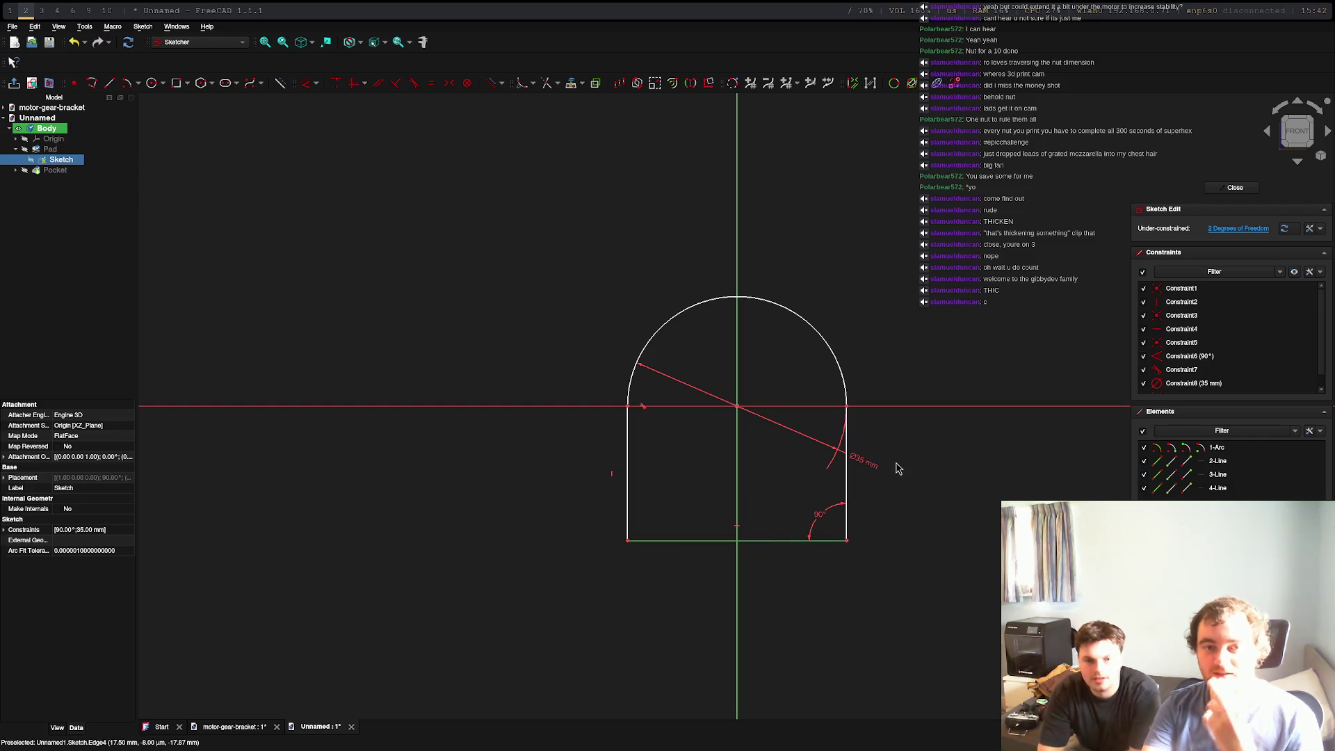
{"action": "left_click", "coordinate": [1227, 188]}
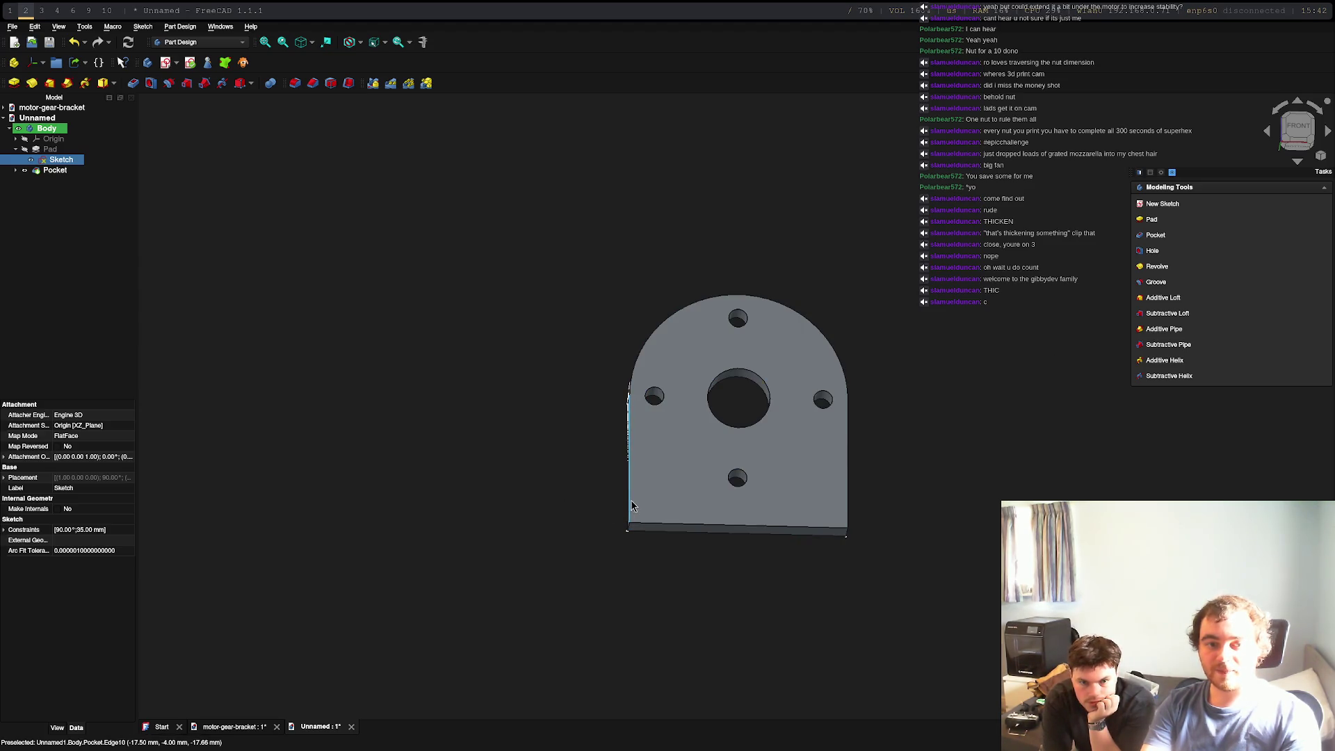
Create Sketch002 on the front face, importing the plate's left, right and bottom edges as external geometry
{"action": "left_click", "coordinate": [712, 516]}
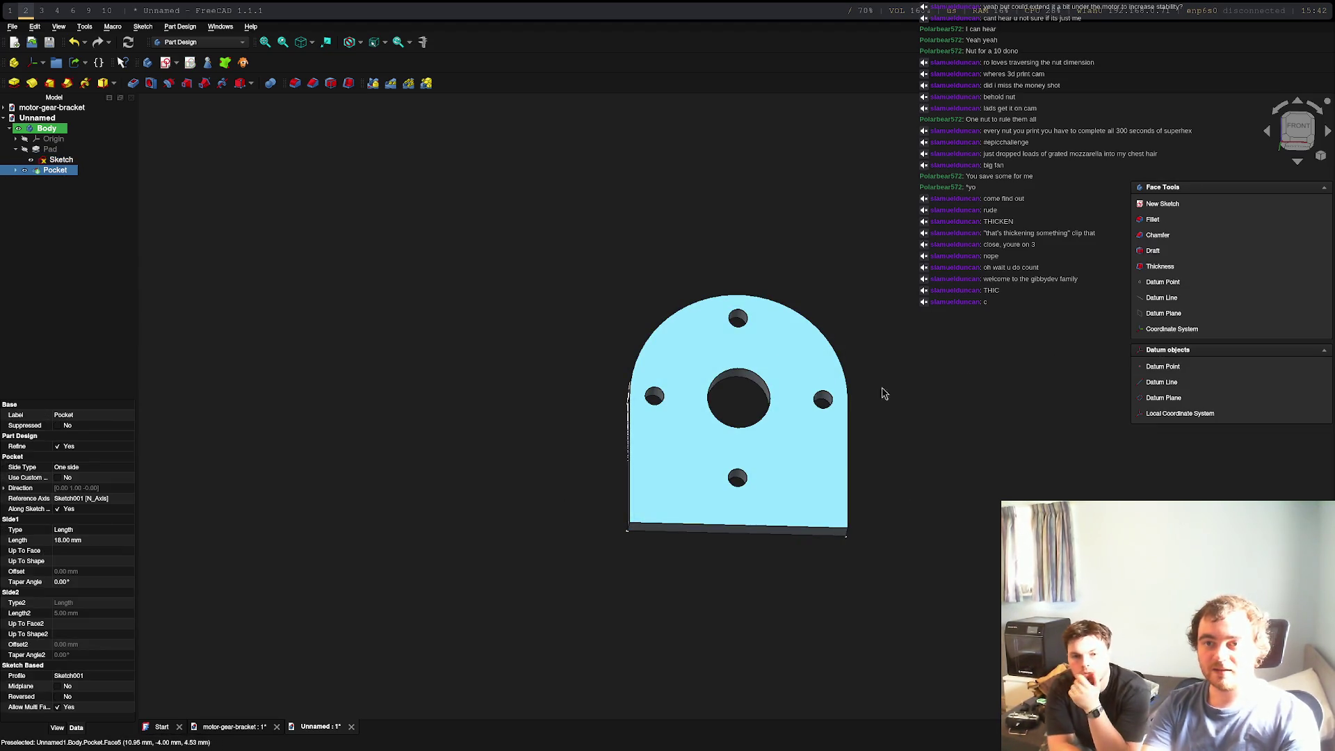
{"action": "left_click", "coordinate": [1162, 203]}
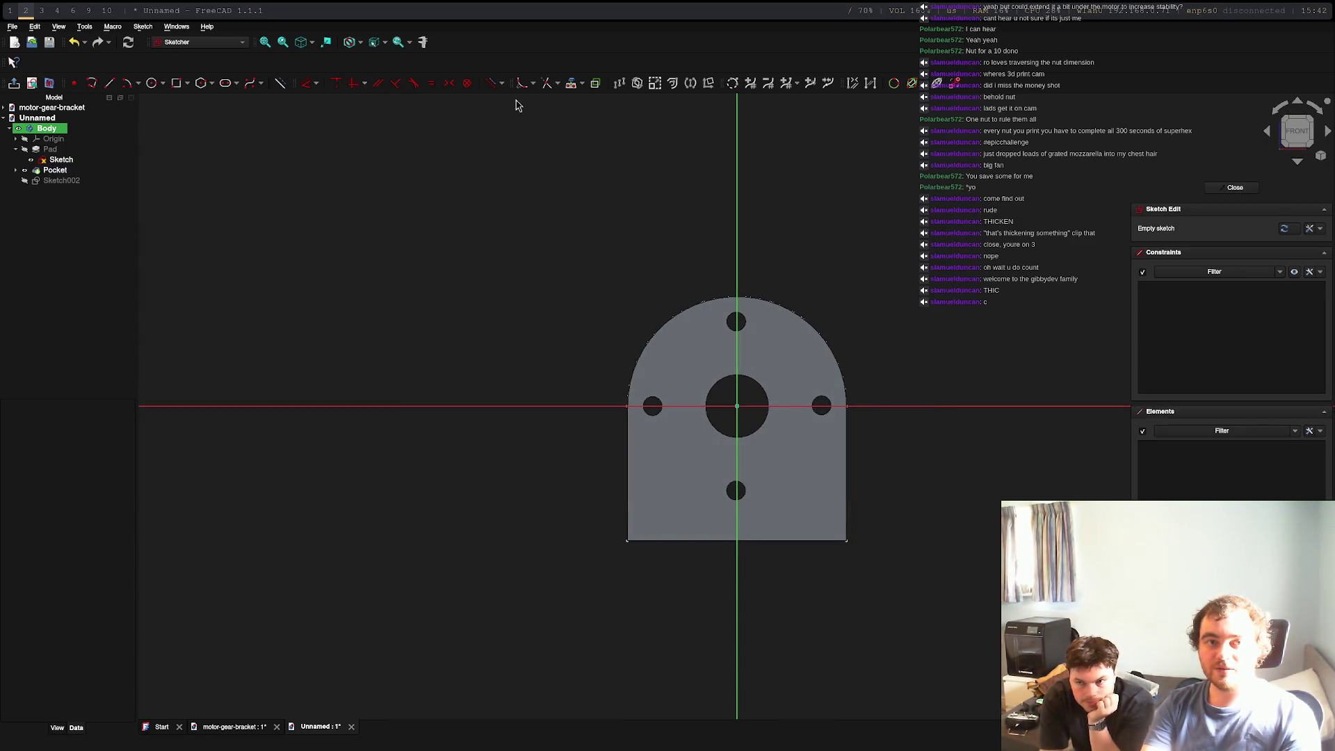
{"action": "left_click", "coordinate": [570, 85]}
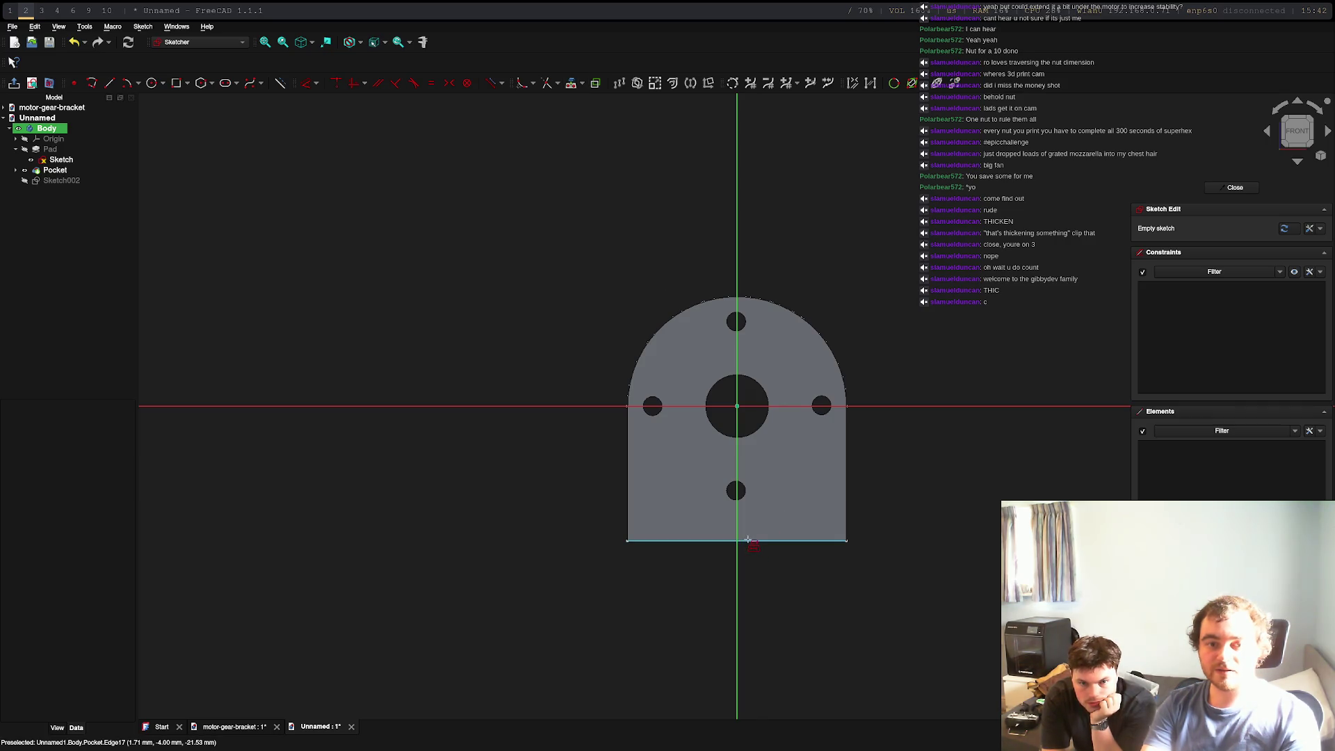
{"action": "left_click", "coordinate": [629, 531]}
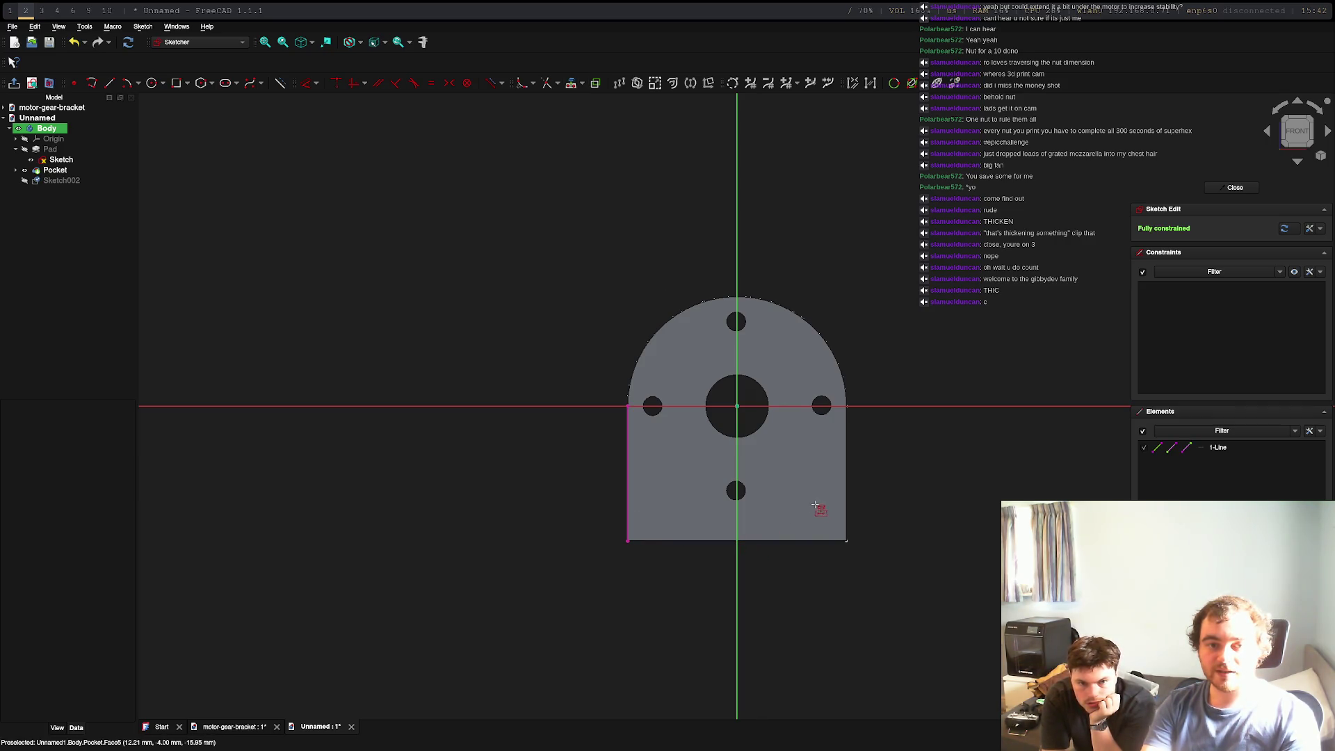
{"action": "left_click", "coordinate": [845, 494]}
{"action": "left_click", "coordinate": [822, 540]}
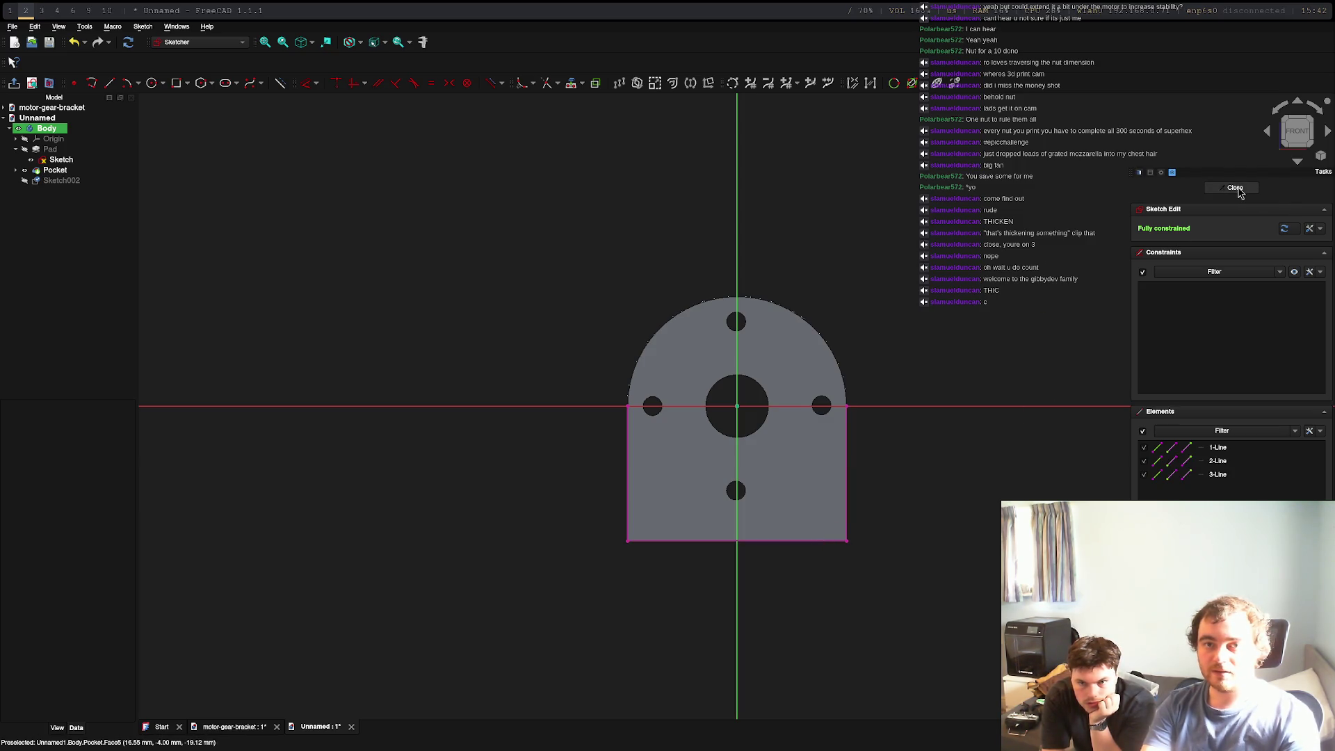
{"action": "right_click", "coordinate": [860, 362]}
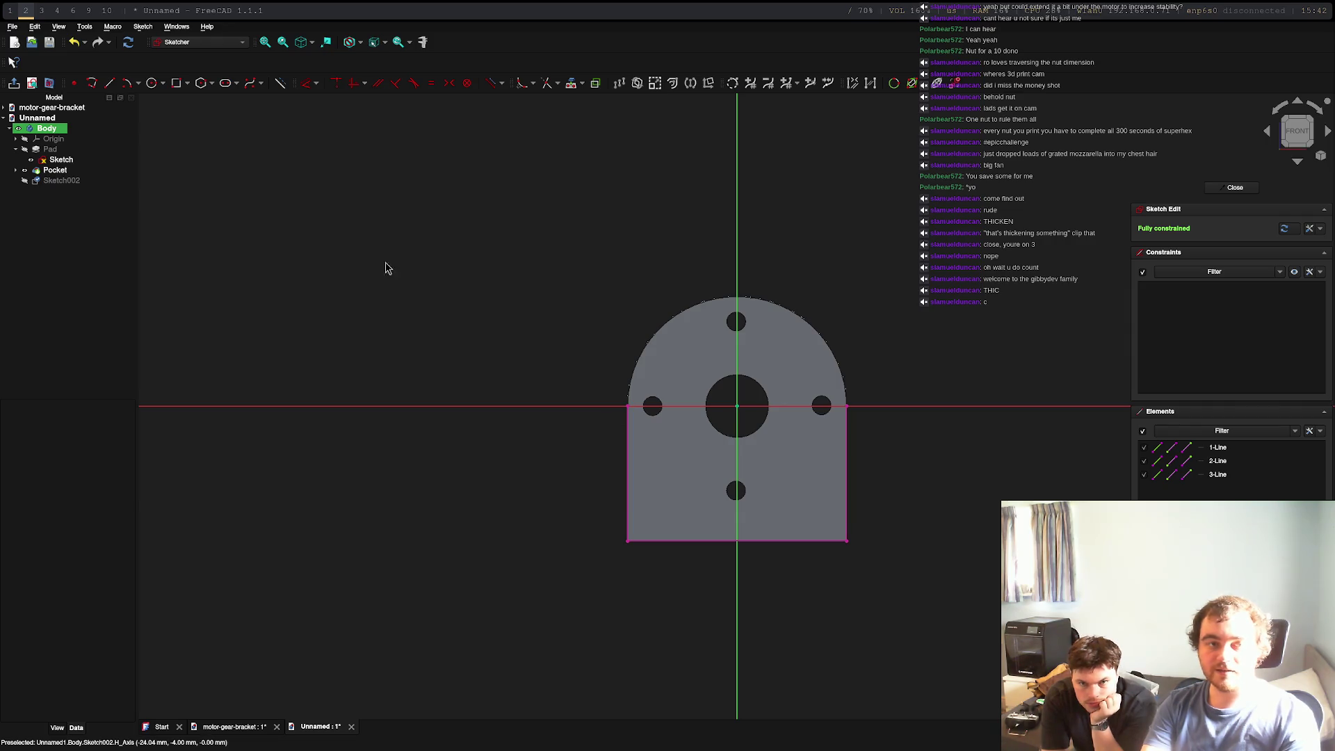
Draw a 35 mm horizontal line from the plate's left edge
{"action": "left_click", "coordinate": [109, 83]}
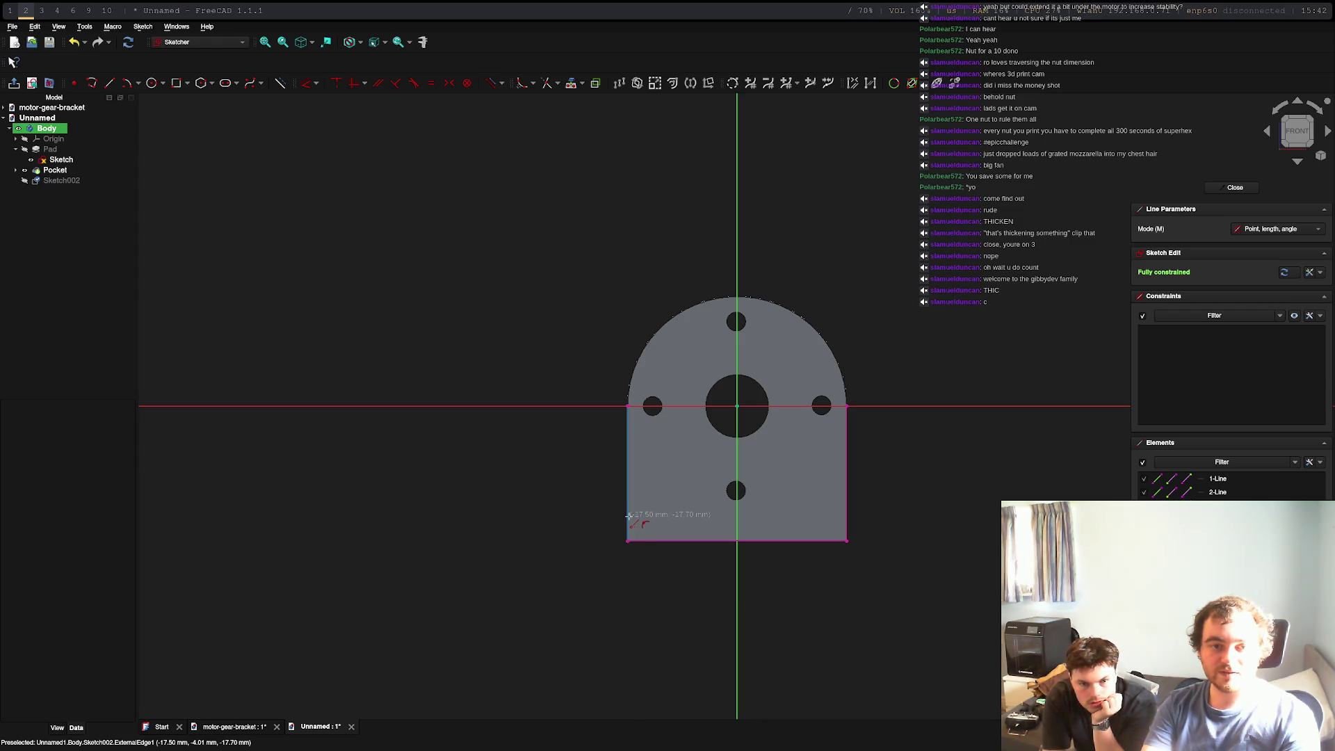
{"action": "left_click", "coordinate": [628, 514]}
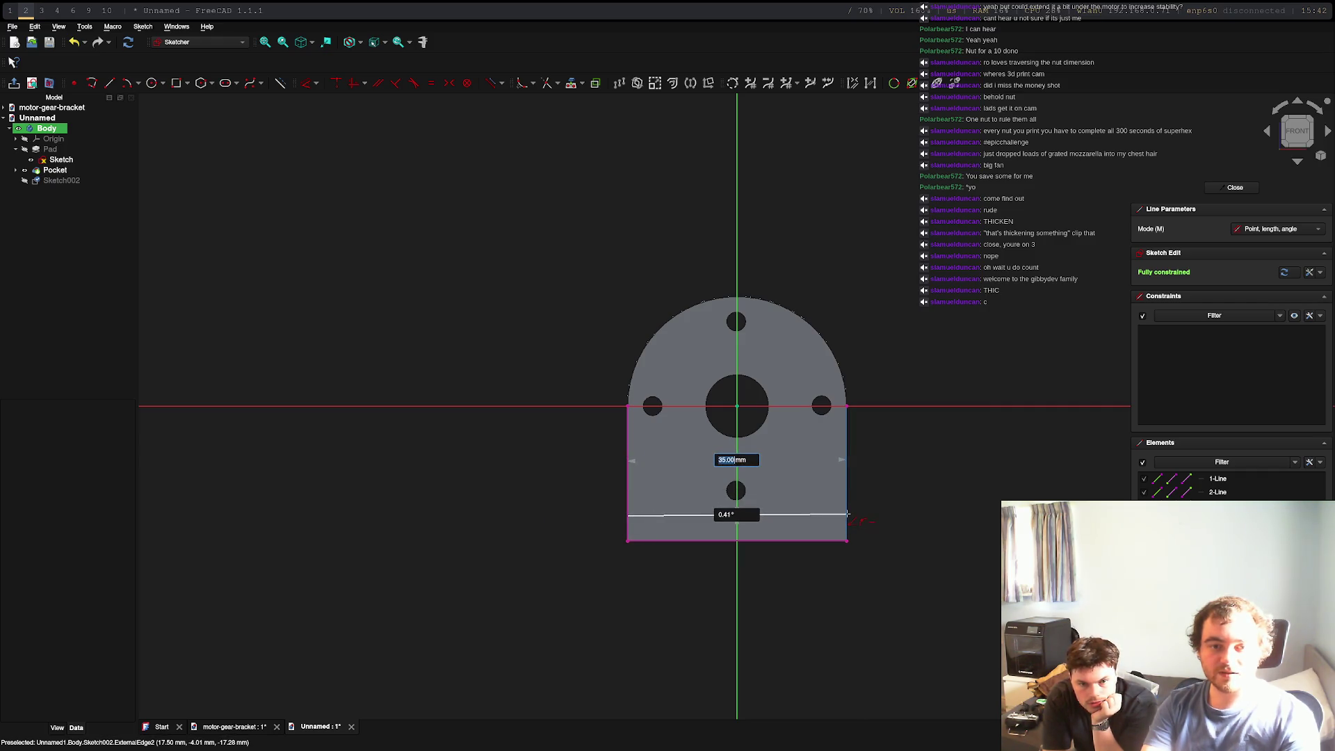
{"action": "left_click", "coordinate": [847, 513]}
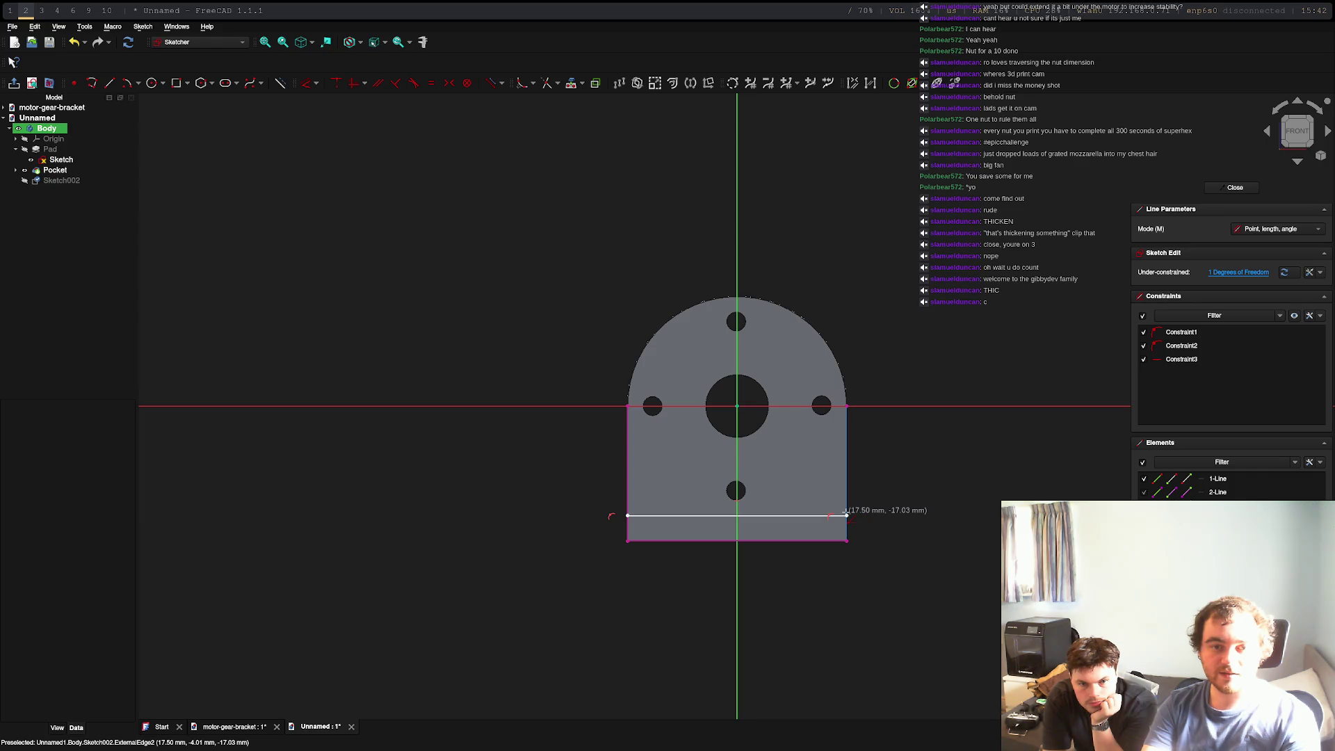
{"action": "key", "text": "ctrl+z"}
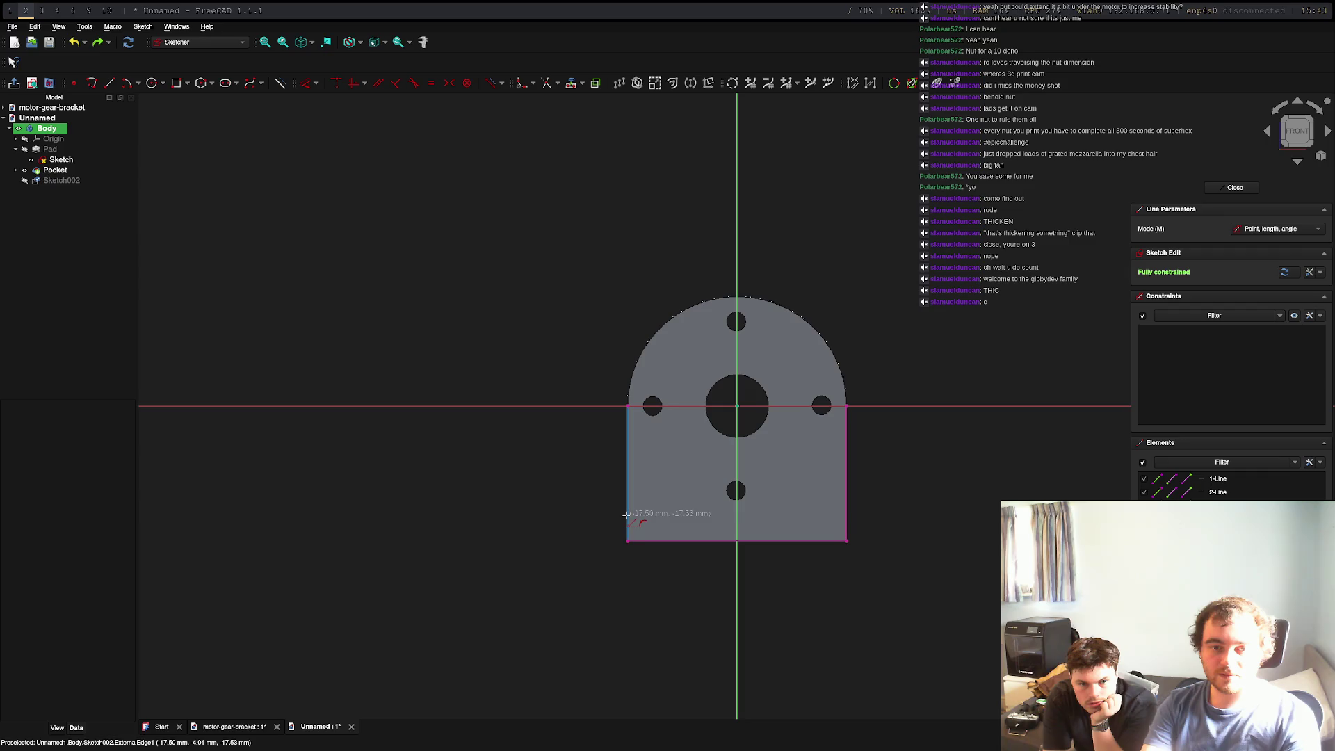
{"action": "left_click", "coordinate": [626, 514]}
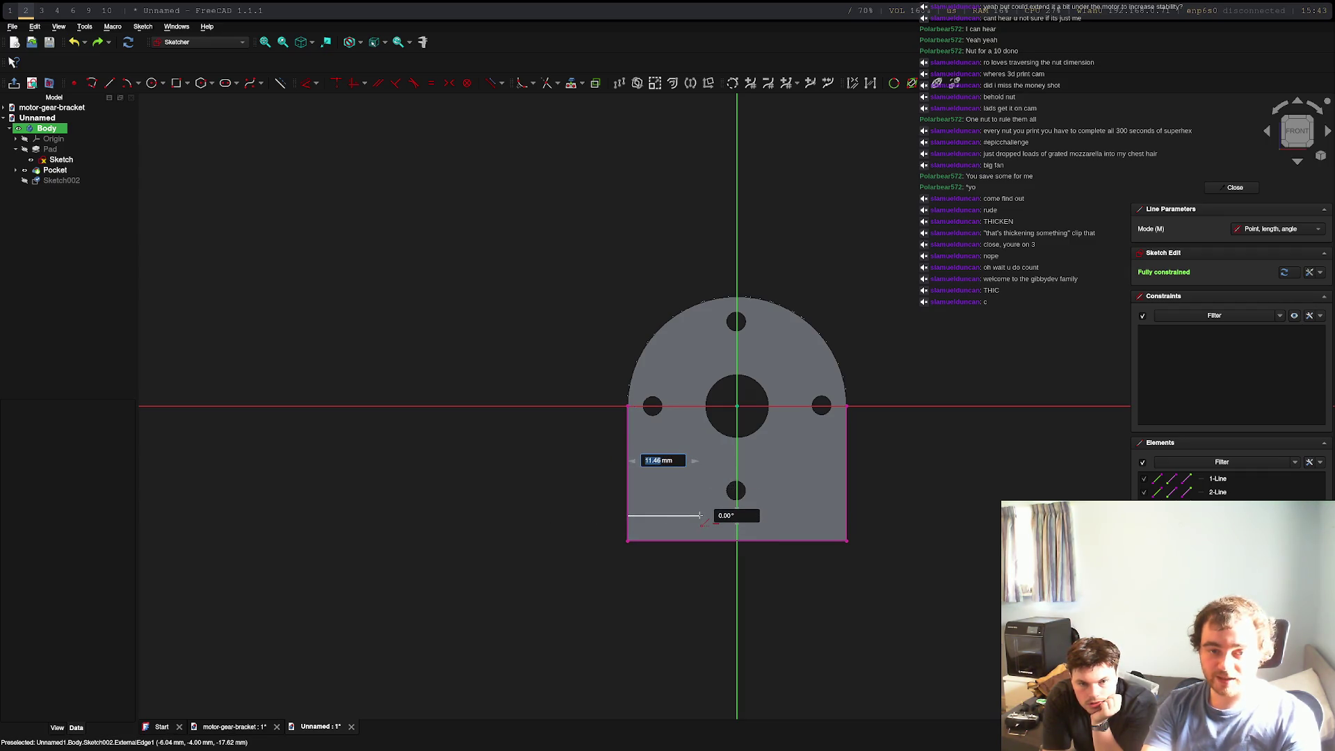
{"action": "type", "text": "35"}
{"action": "key", "text": "Tab"}
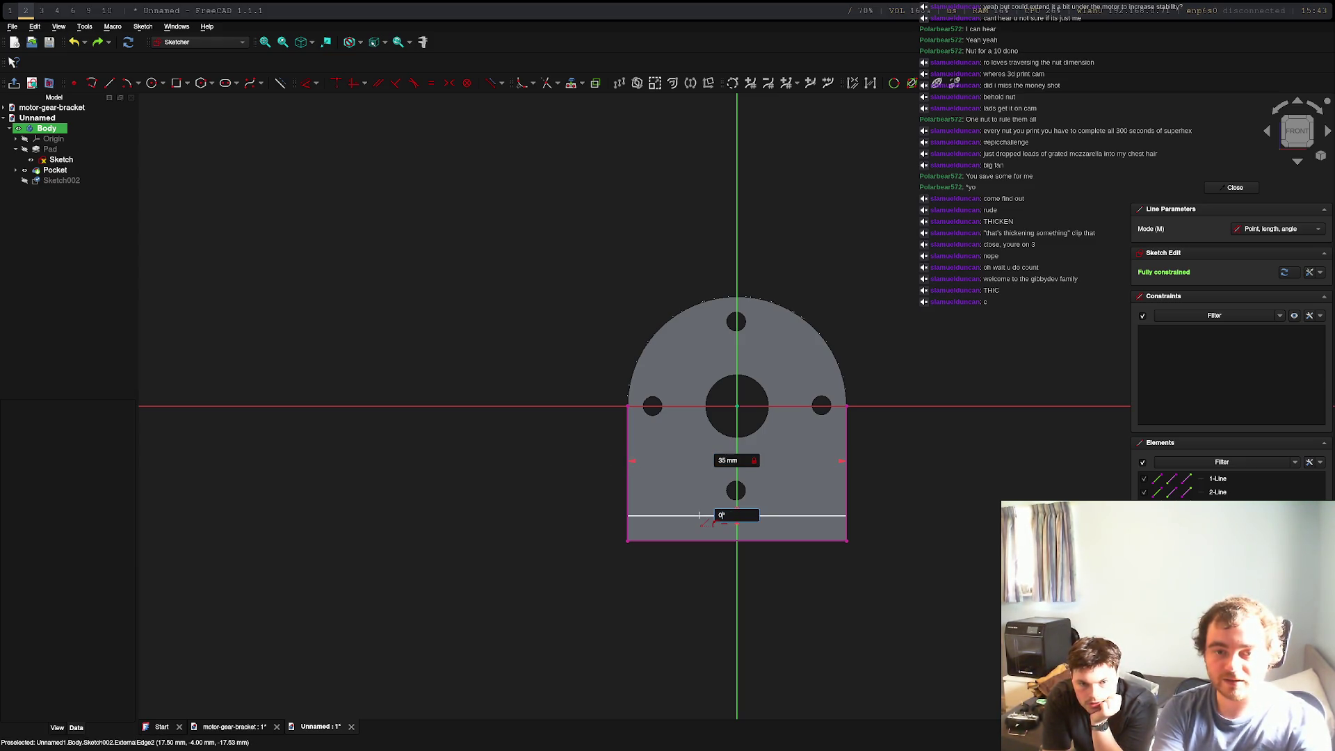
{"action": "key", "text": "Return"}
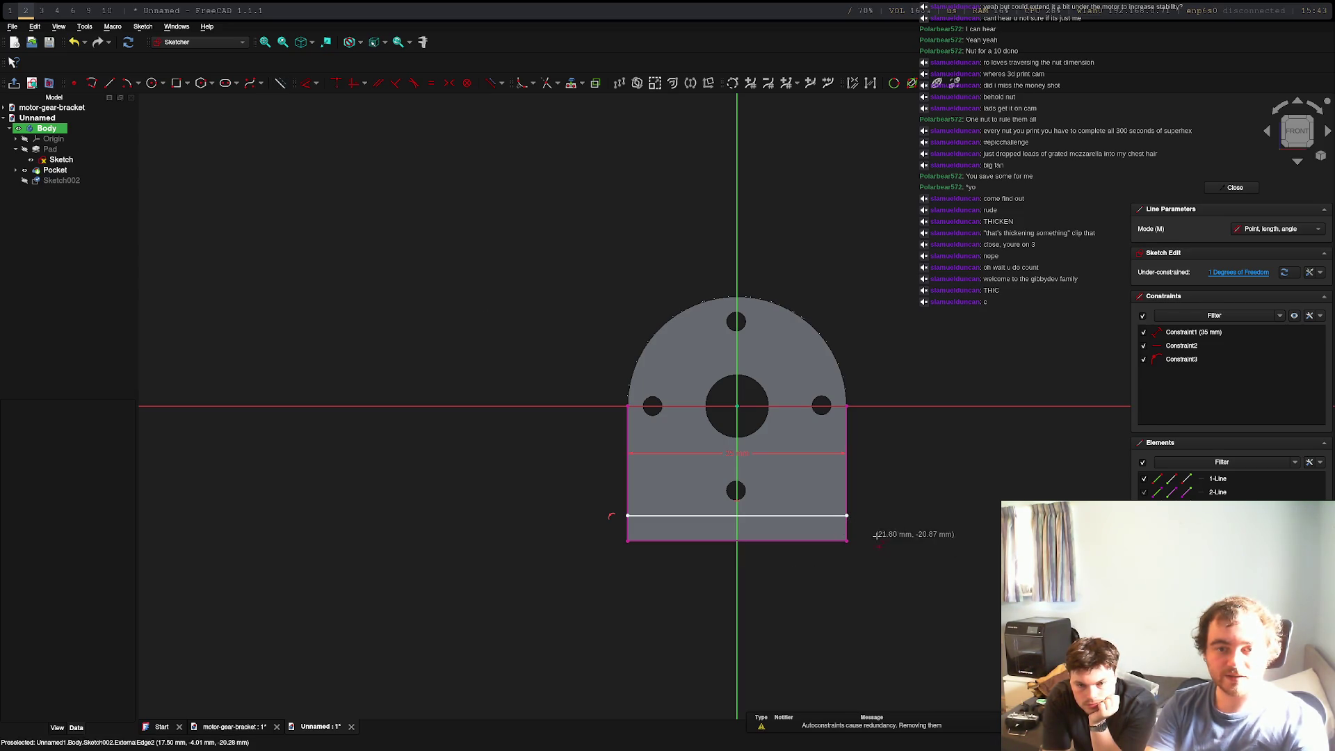
{"action": "right_click", "coordinate": [850, 533]}
Select the strip edges, then leave, reopen Sketch002 and activate Trim
{"action": "left_click", "coordinate": [831, 540]}
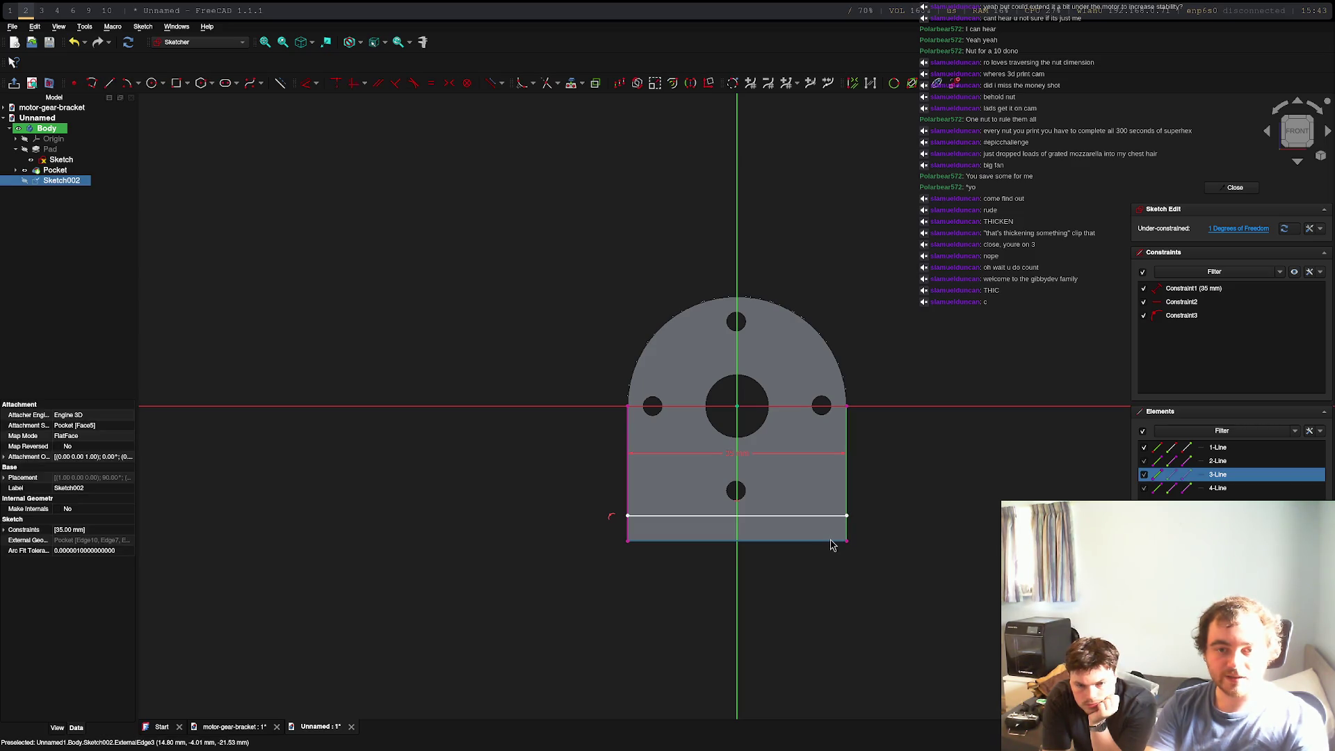
{"action": "left_click", "coordinate": [676, 539]}
{"action": "left_click", "coordinate": [629, 528]}
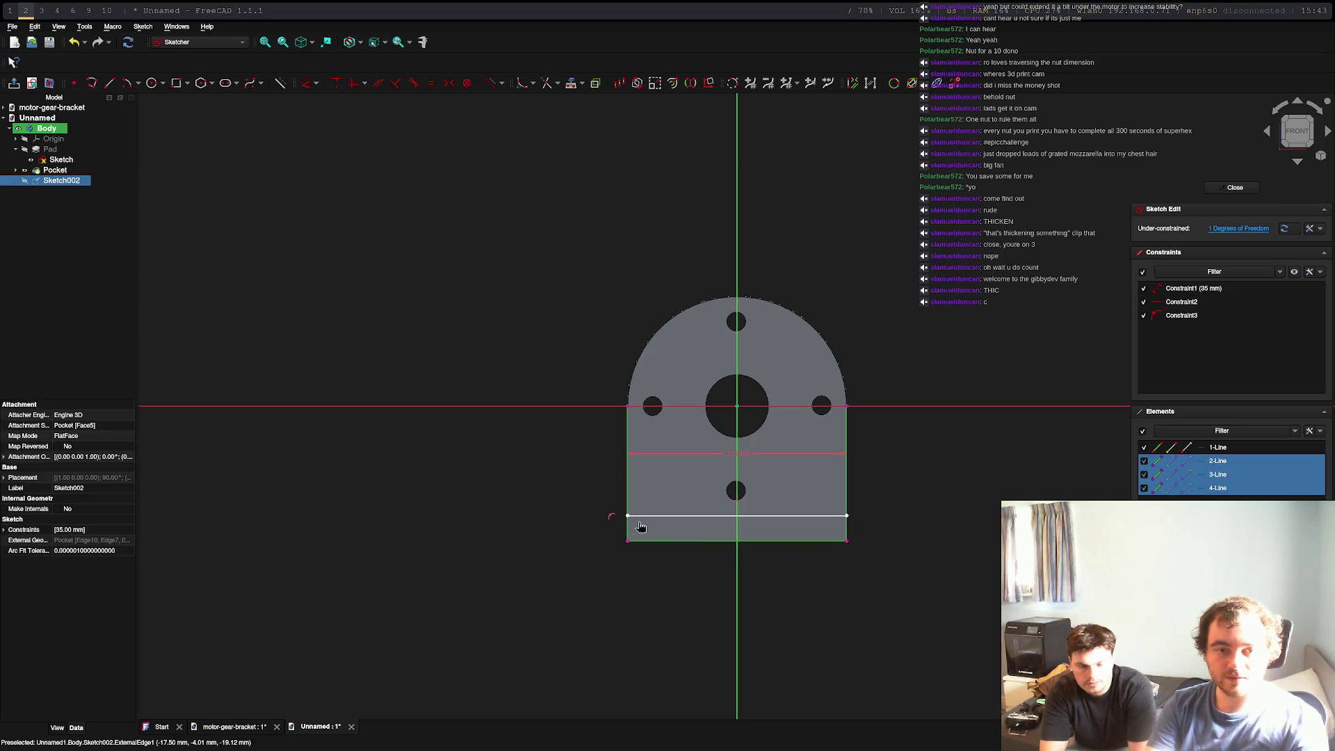
{"action": "left_click", "coordinate": [673, 518]}
{"action": "key", "text": "Escape"}
{"action": "key", "text": "Escape"}
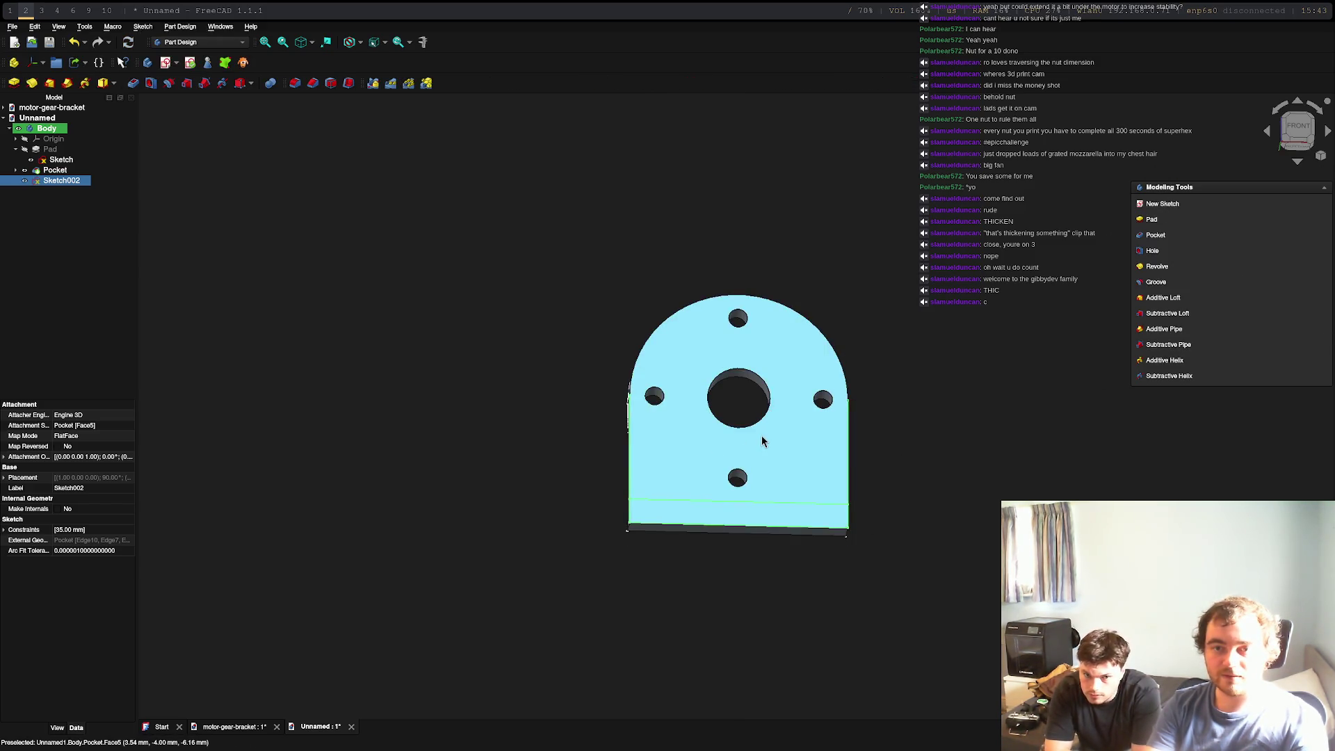
{"action": "double_click", "coordinate": [61, 181]}
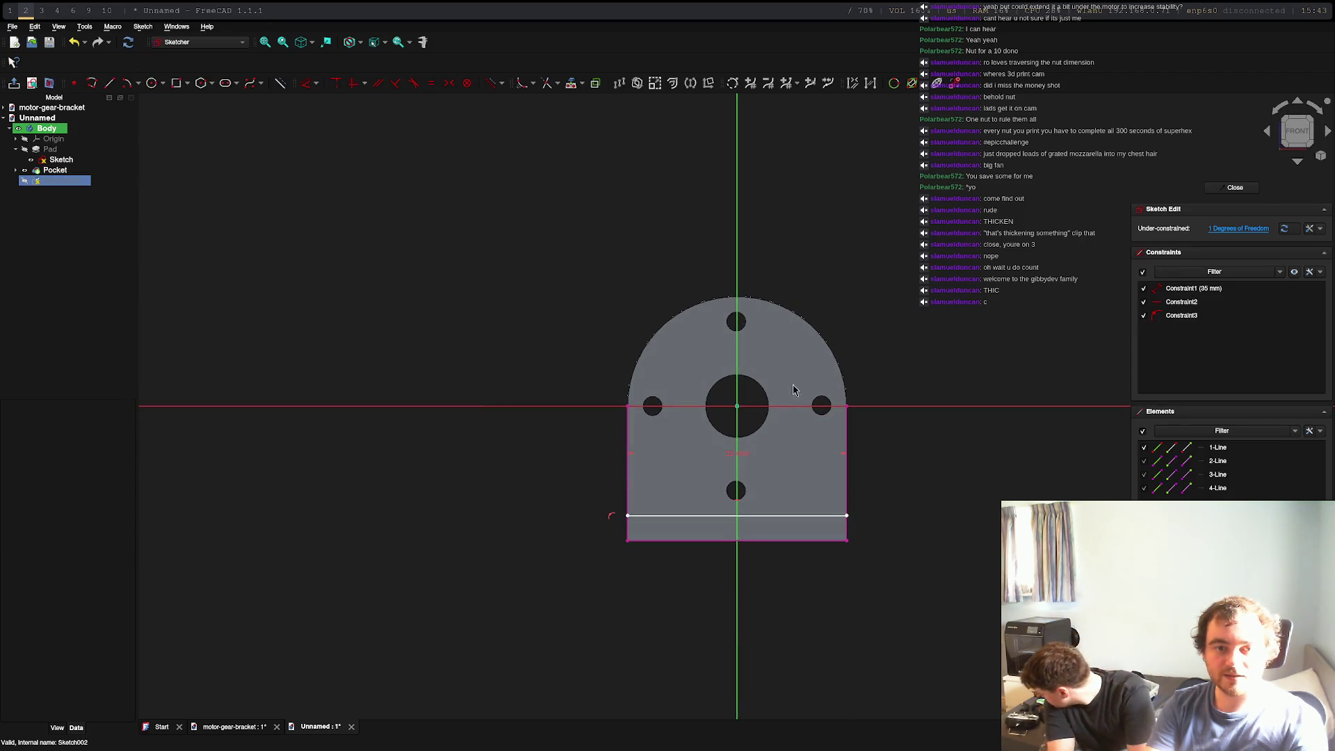
{"action": "left_click", "coordinate": [547, 84]}
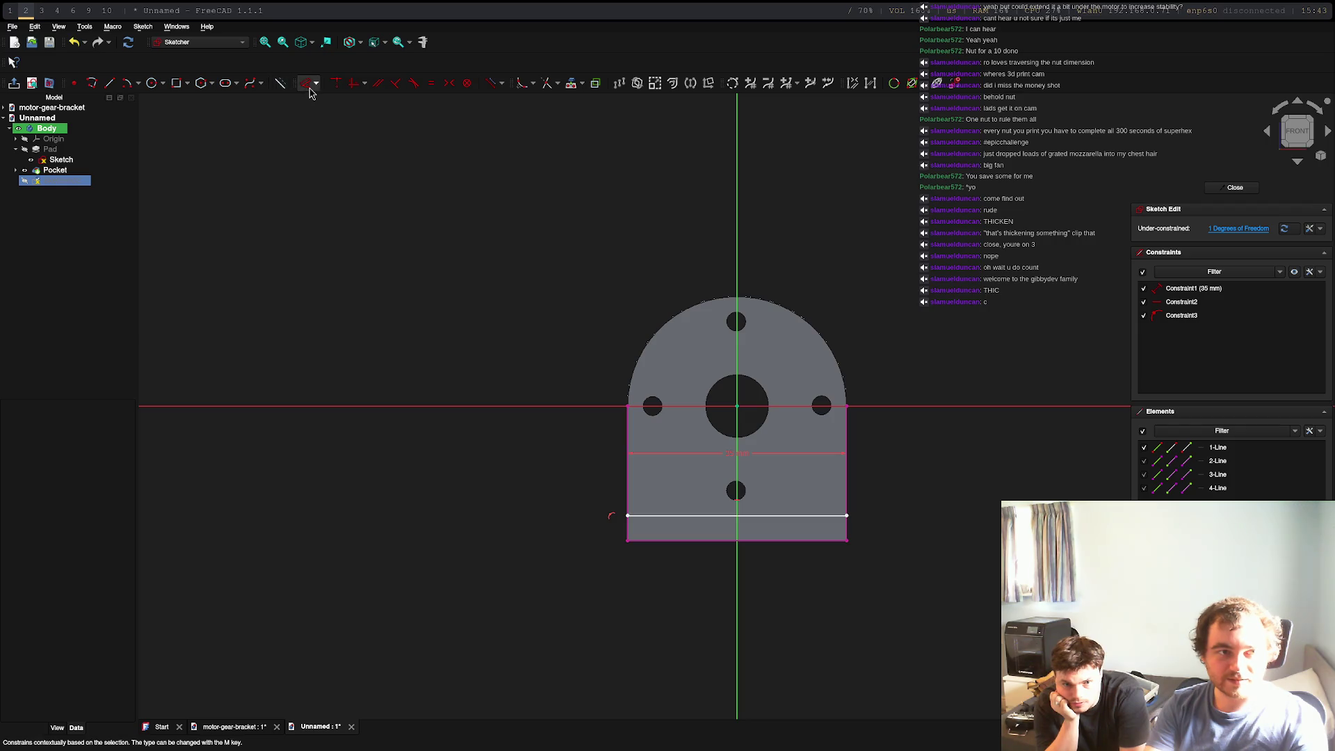
Draw the down, bottom and closing lines to complete the thin rectangle, then close Sketch002
{"action": "left_click", "coordinate": [109, 83]}
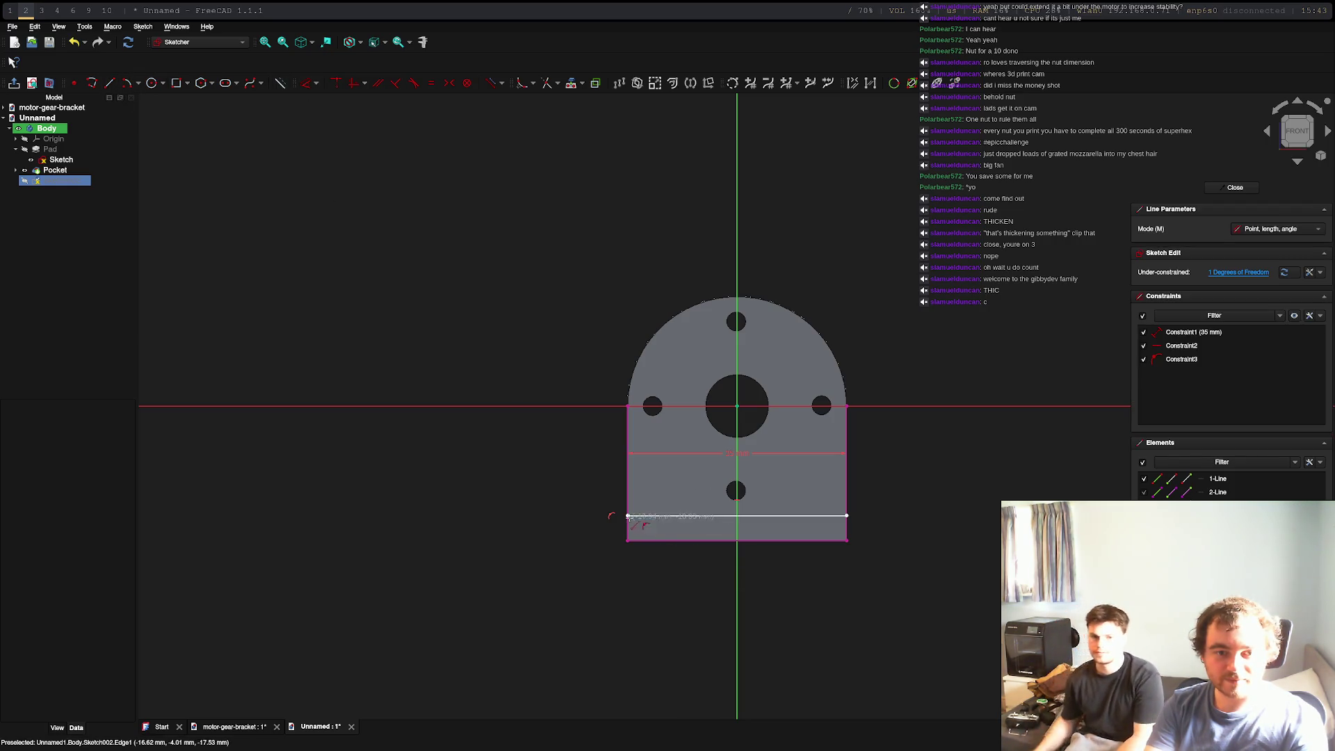
{"action": "left_click", "coordinate": [628, 516]}
{"action": "left_click", "coordinate": [627, 540]}
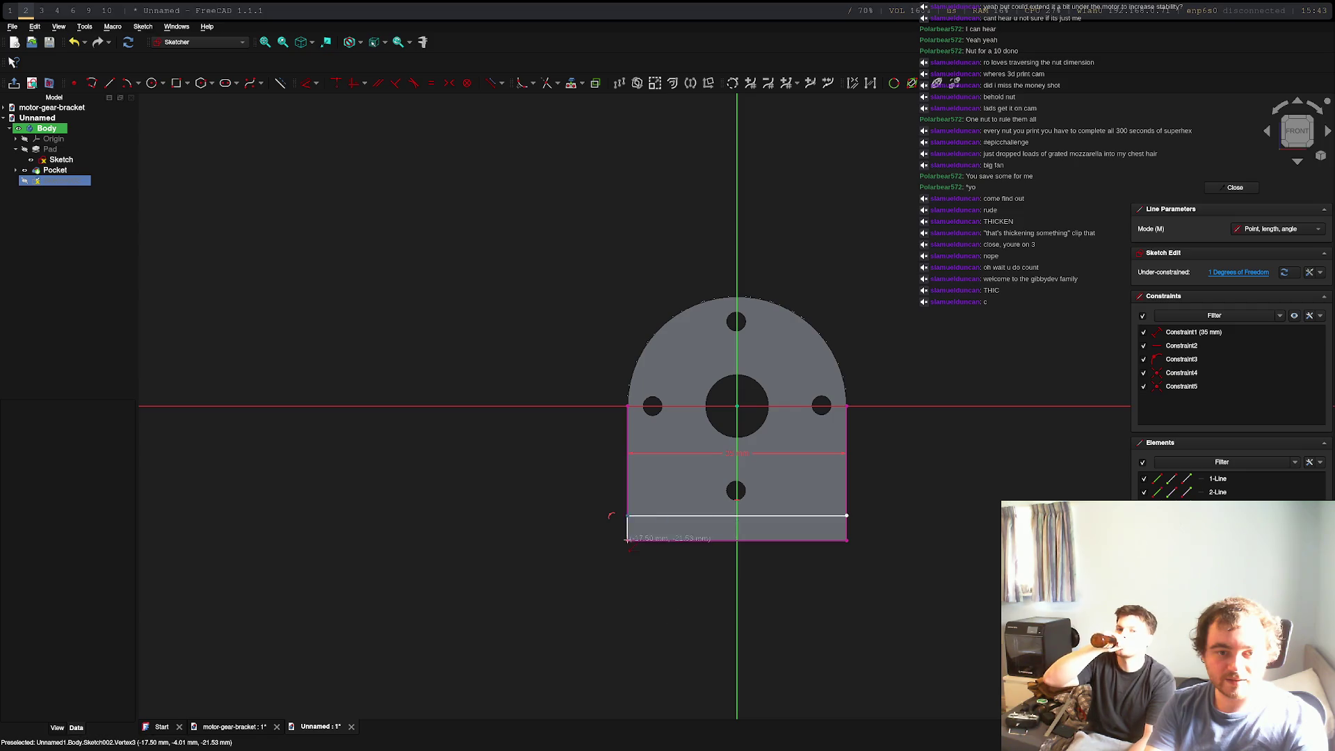
{"action": "left_click", "coordinate": [846, 540]}
{"action": "left_click", "coordinate": [846, 540]}
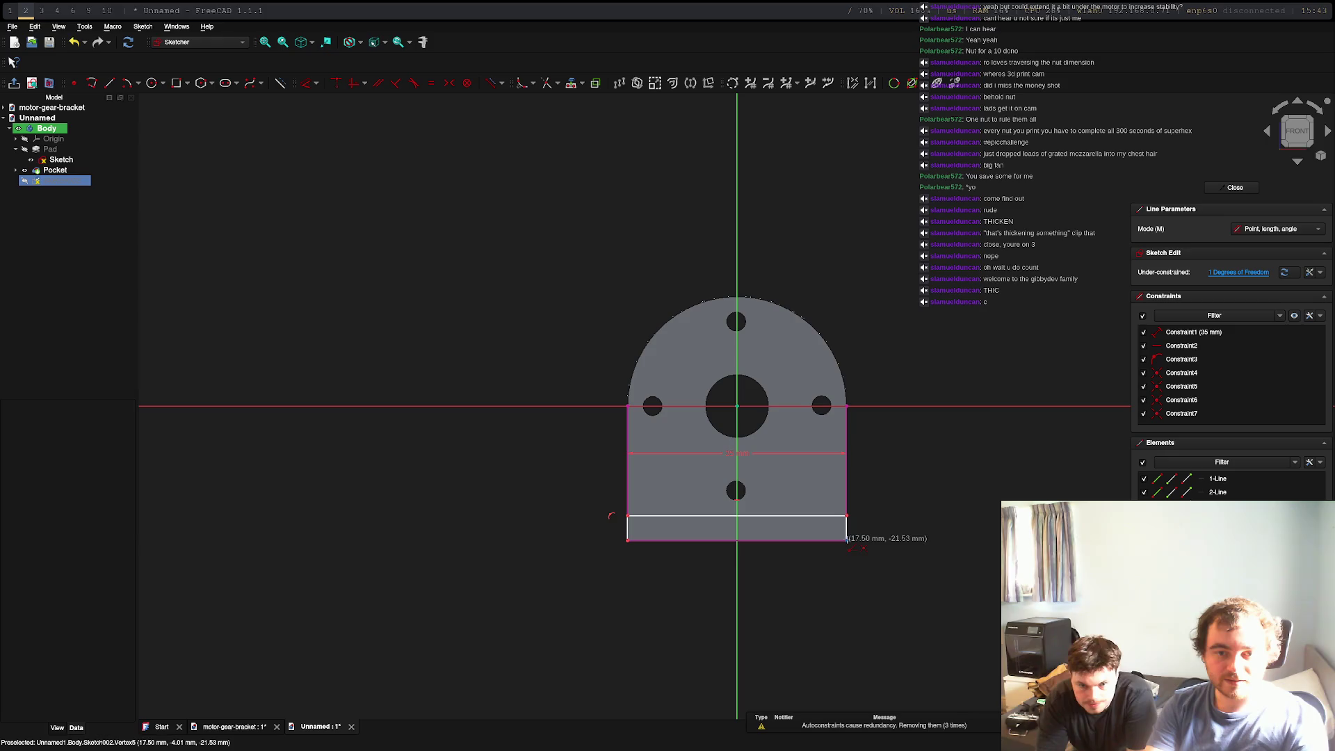
{"action": "left_click", "coordinate": [626, 539]}
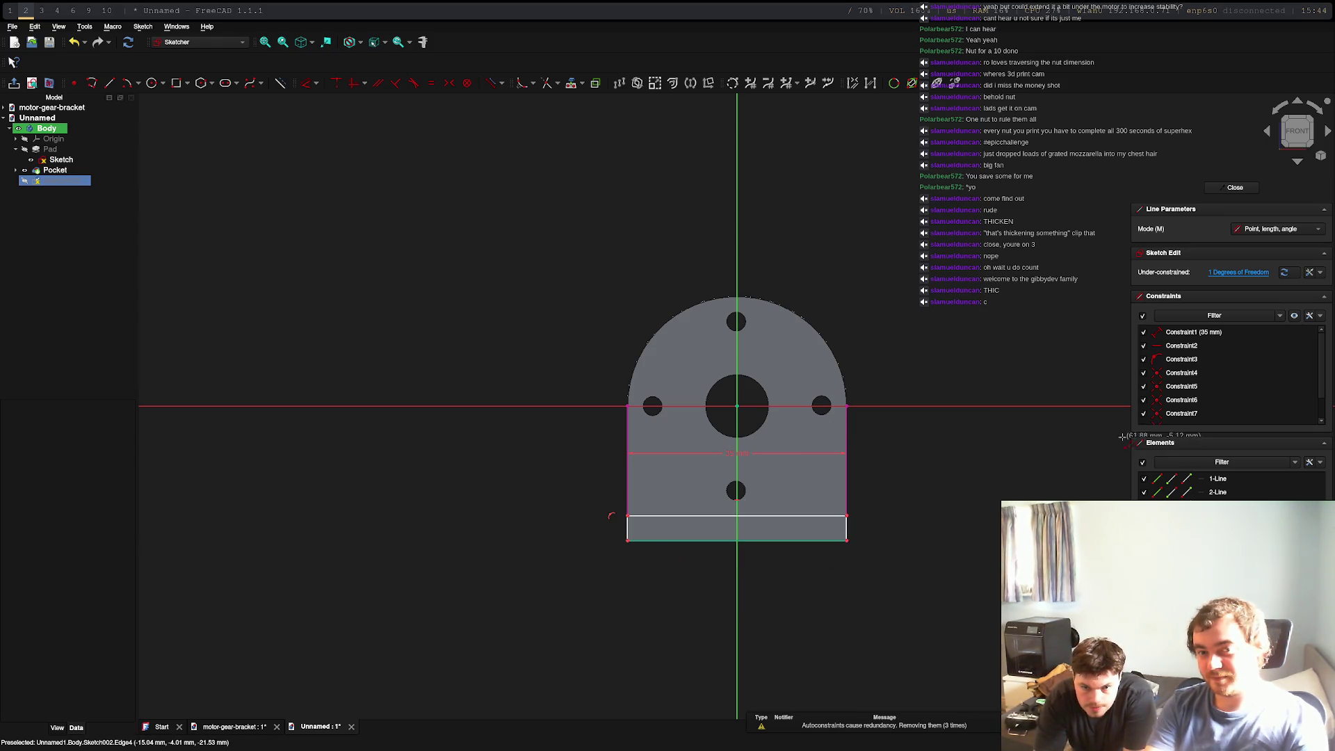
{"action": "right_click", "coordinate": [781, 525]}
{"action": "left_click", "coordinate": [793, 525]}
{"action": "left_click", "coordinate": [846, 531]}
{"action": "left_click", "coordinate": [644, 530]}
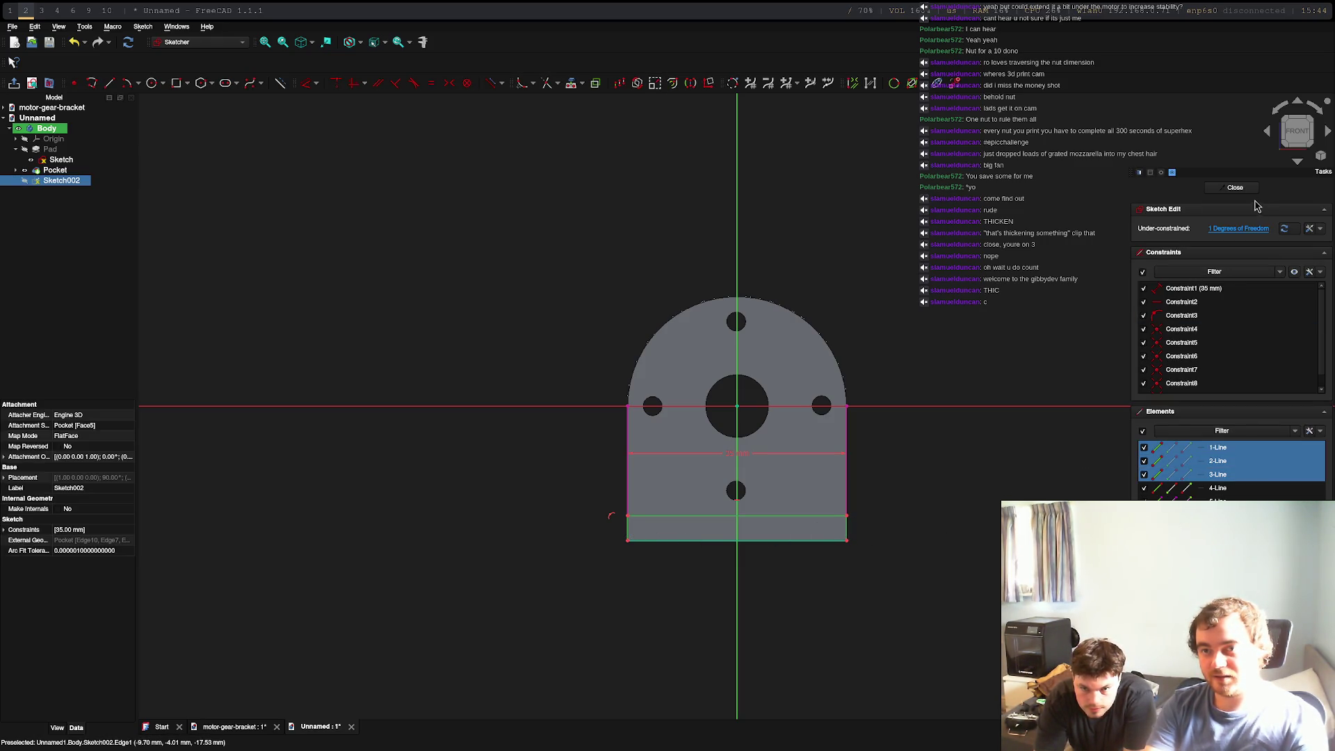
{"action": "left_click", "coordinate": [1235, 187]}
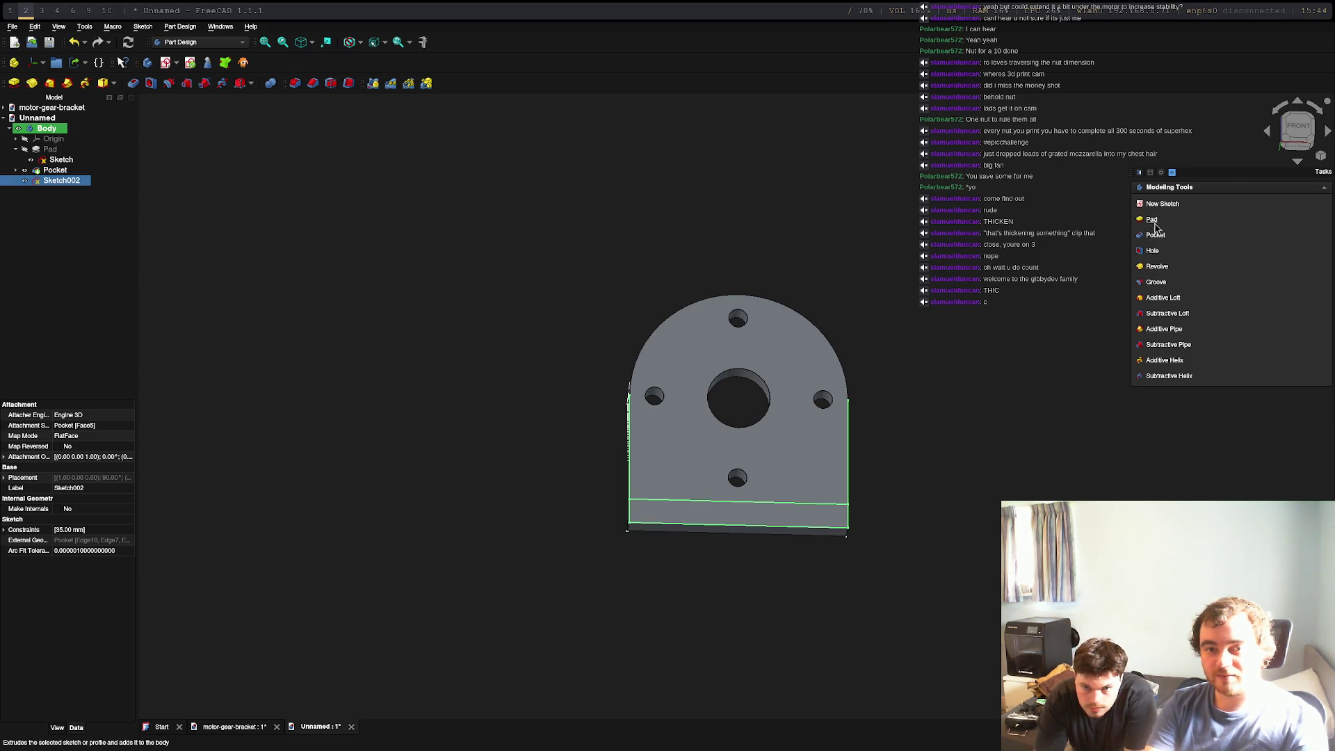
Start and cancel a Pad of the extension sketch, then reopen Sketch002 for editing
{"action": "left_click", "coordinate": [1152, 221]}
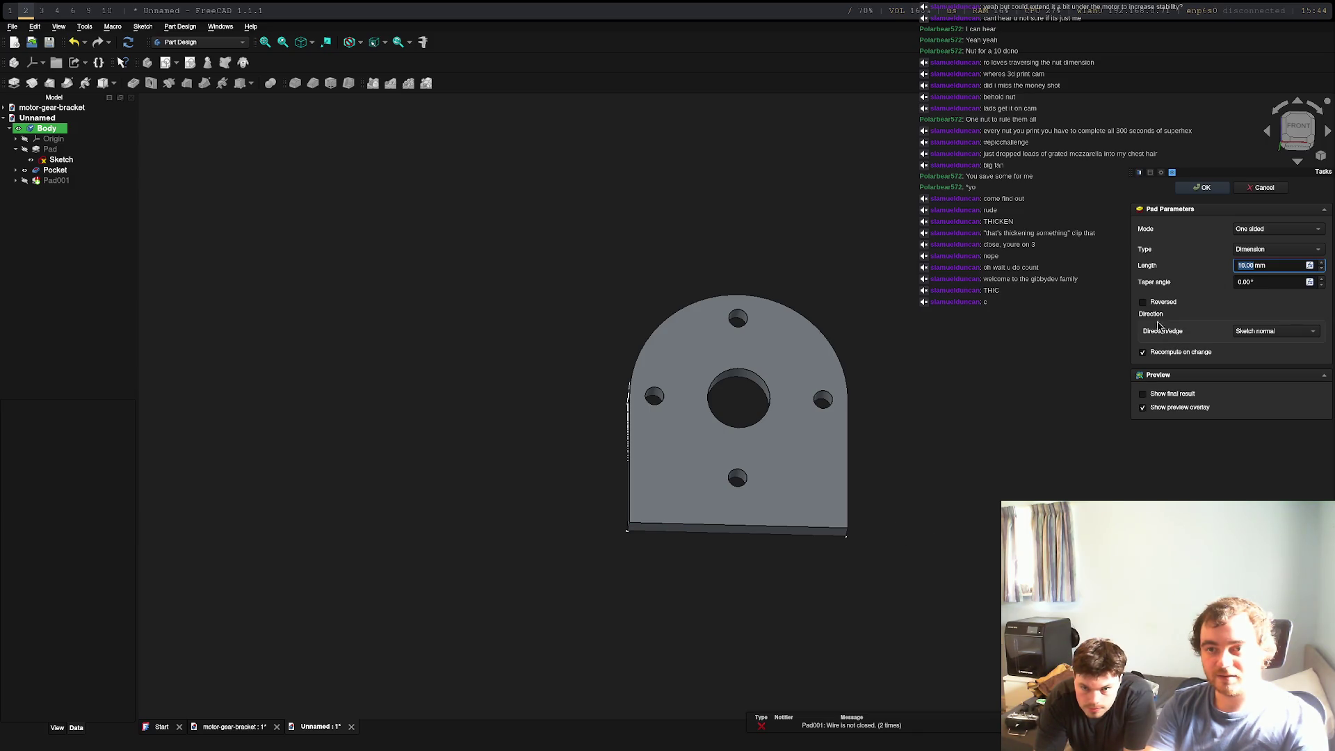
{"action": "key", "text": "Escape"}
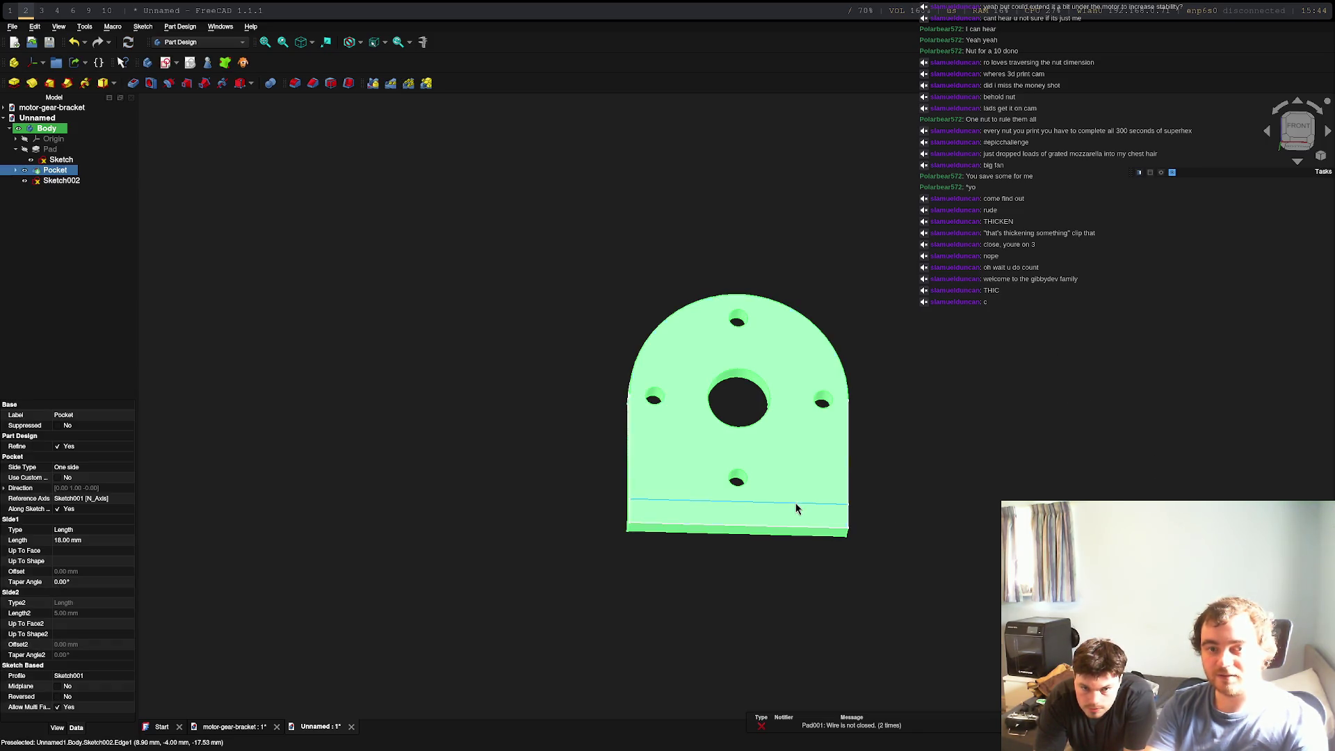
{"action": "left_click", "coordinate": [831, 509]}
{"action": "left_click", "coordinate": [832, 508]}
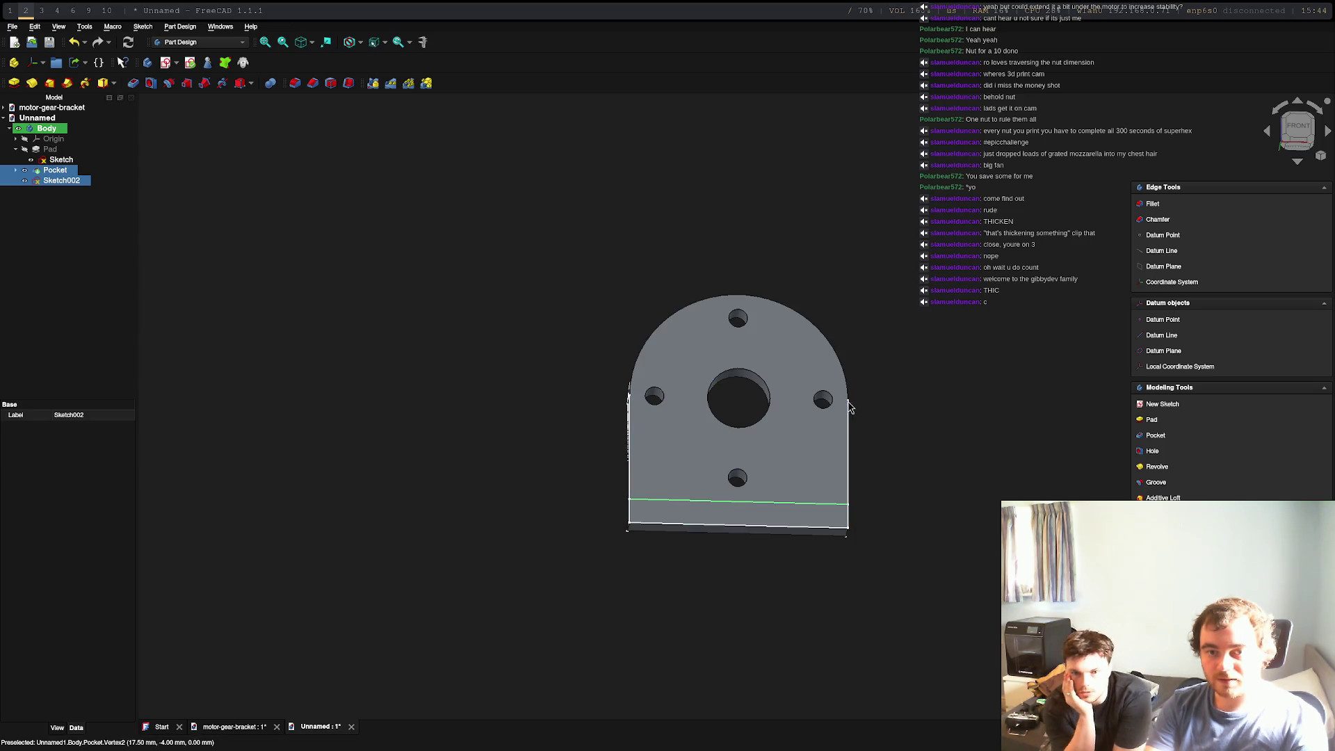
{"action": "left_click", "coordinate": [849, 513]}
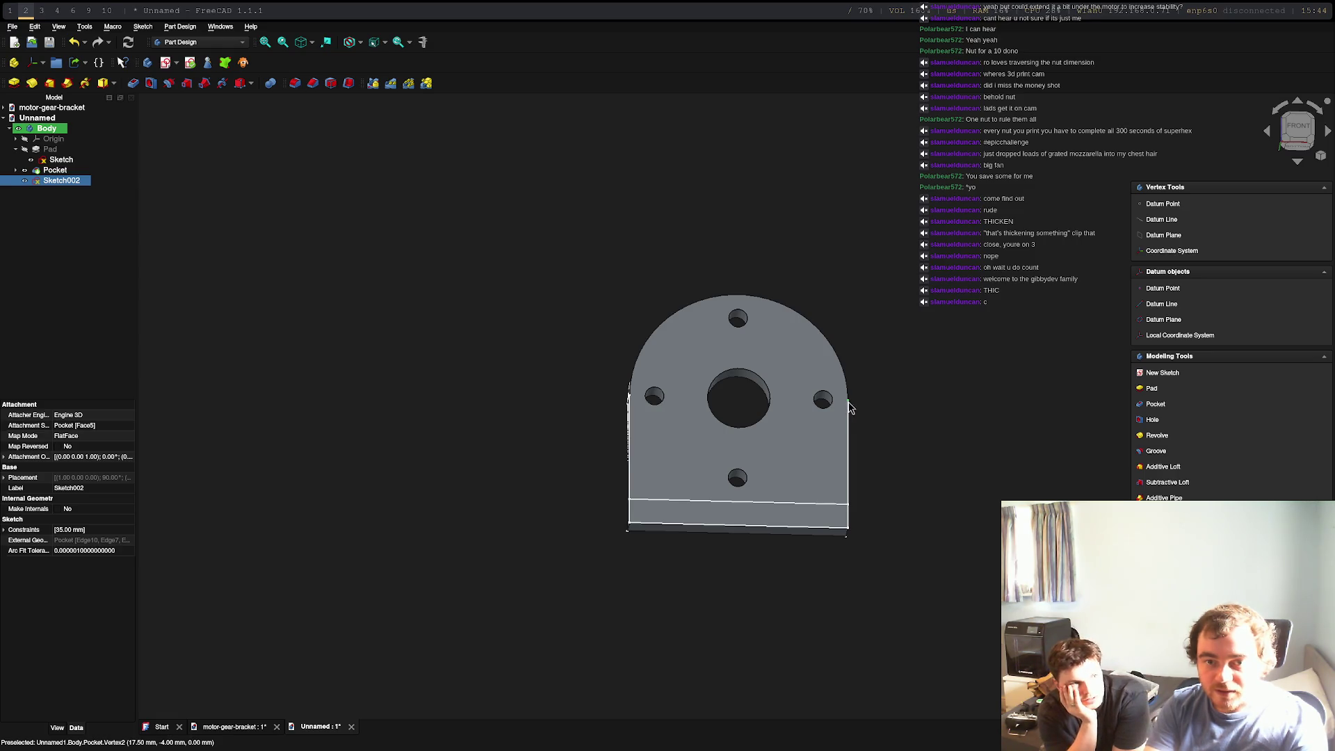
{"action": "left_click", "coordinate": [849, 403]}
{"action": "left_click", "coordinate": [850, 407]}
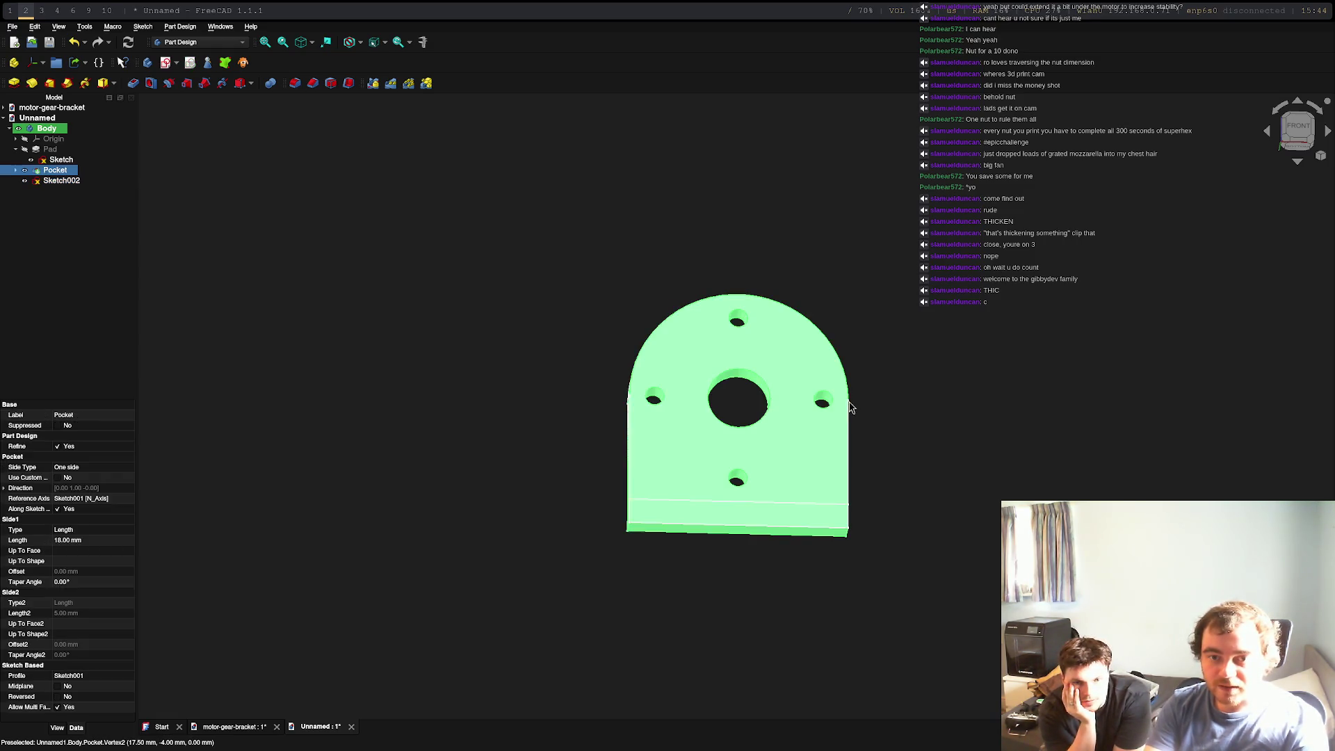
{"action": "left_click", "coordinate": [852, 411]}
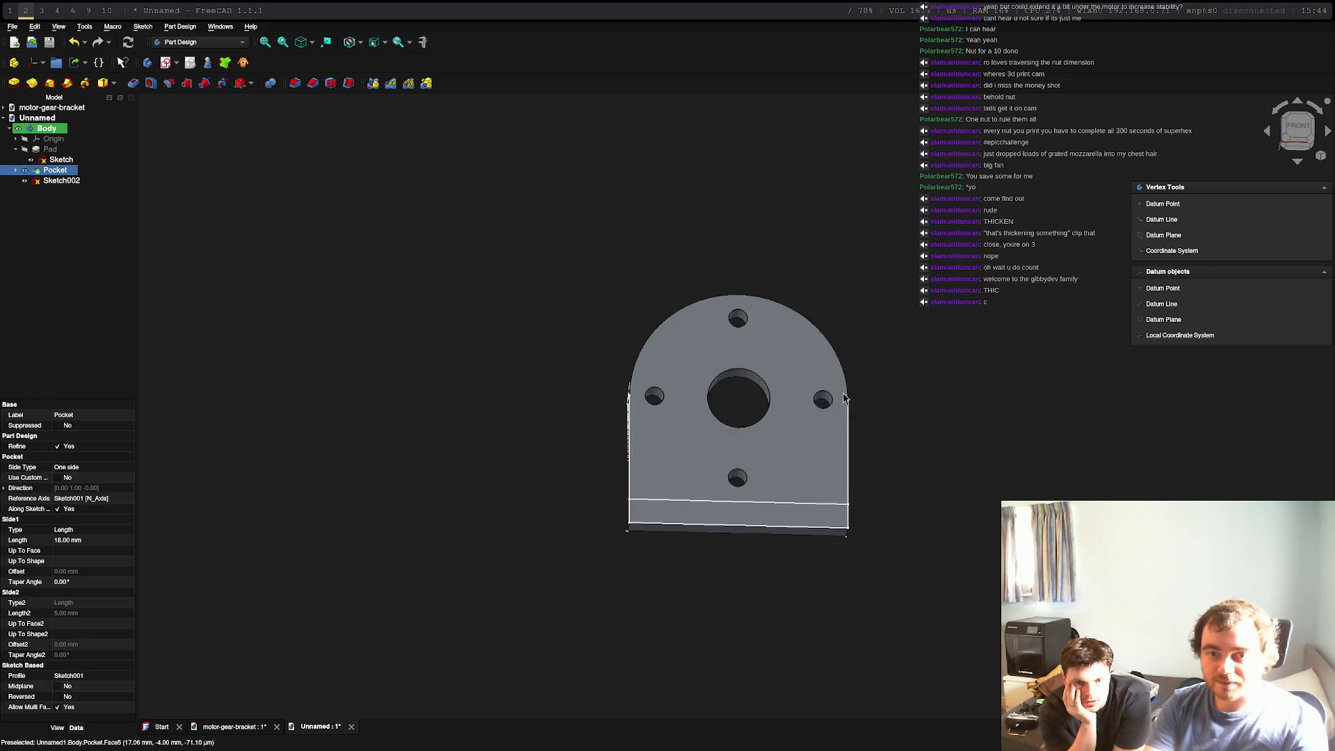
{"action": "double_click", "coordinate": [61, 180]}
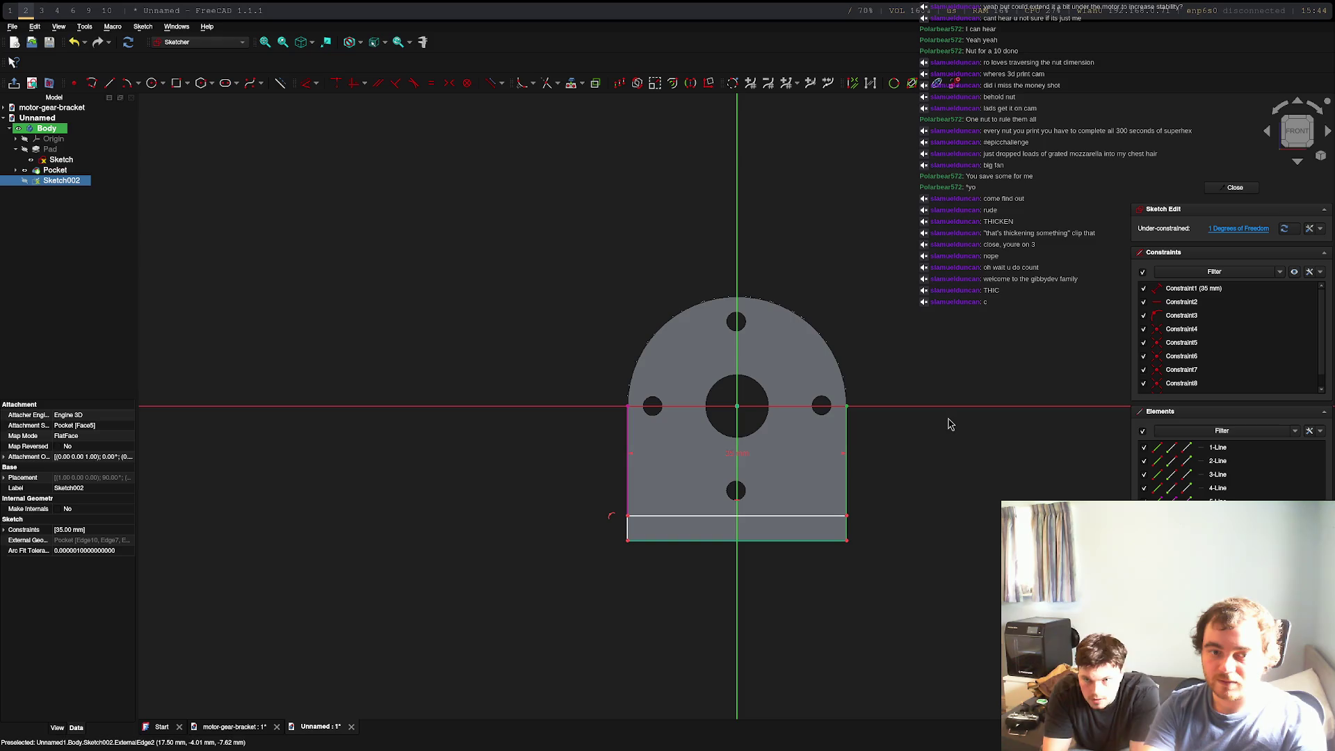
{"action": "key", "text": "Escape"}
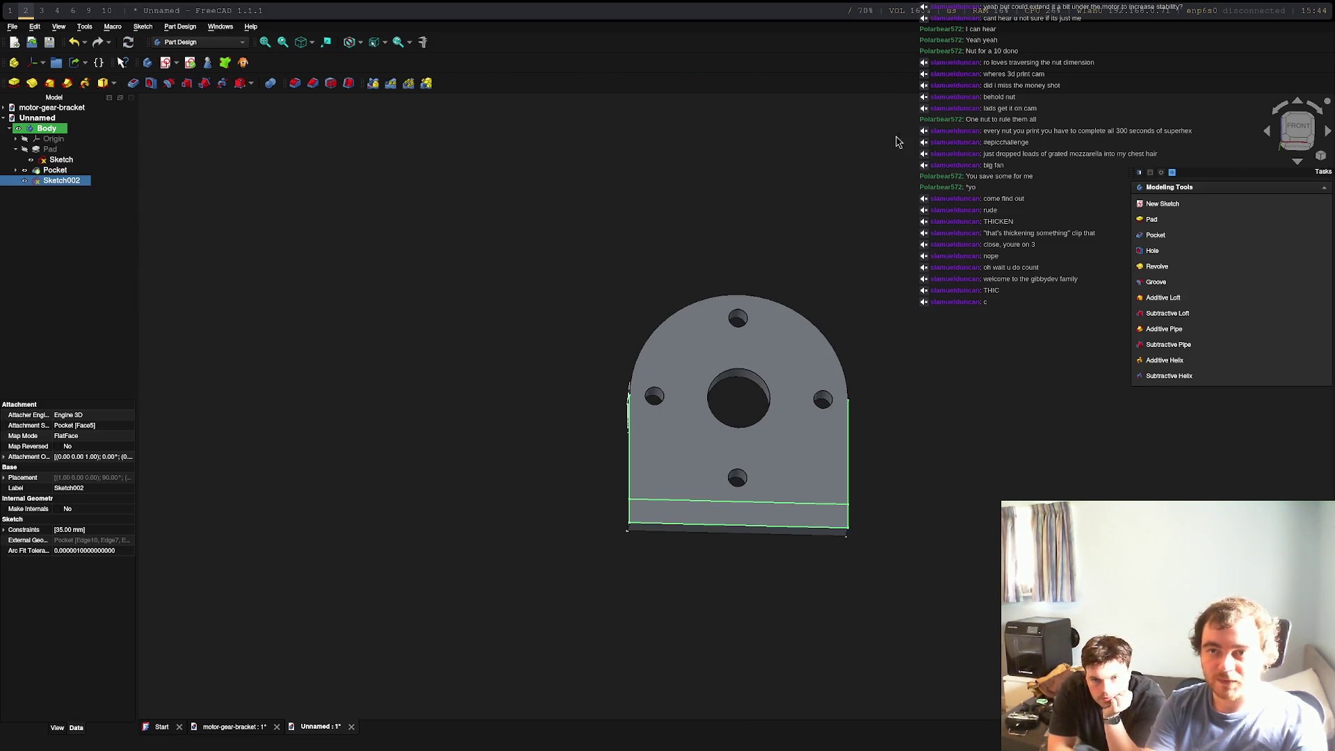
{"action": "double_click", "coordinate": [61, 180]}
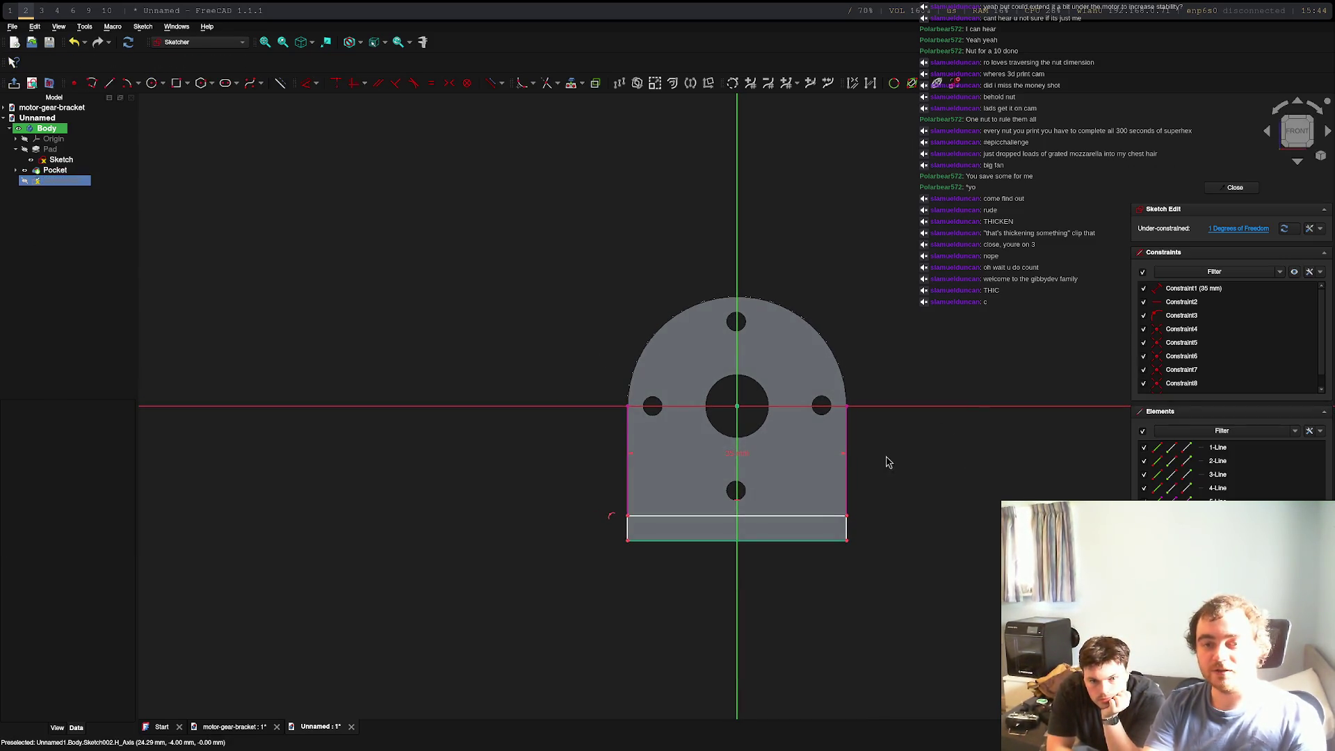
{"action": "key", "text": "super+6"}
{"action": "key", "text": "super+0"}
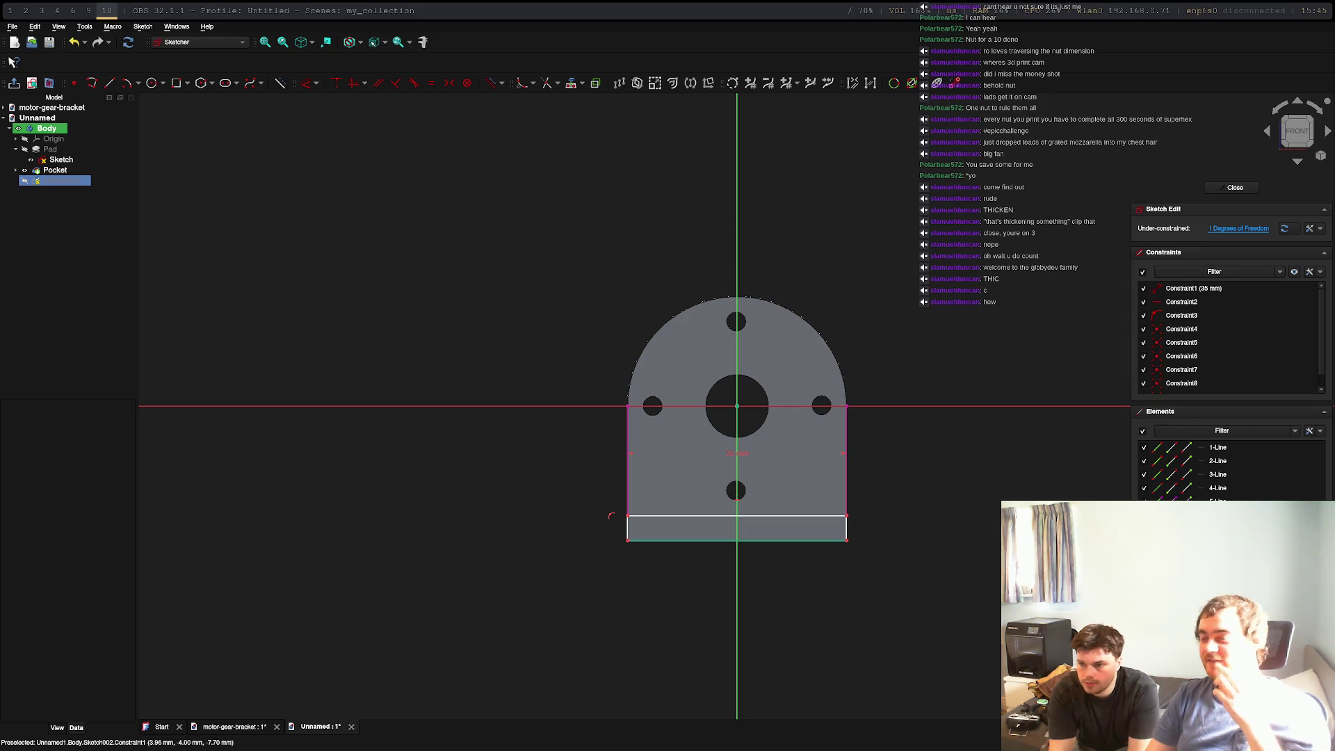
{"action": "key", "text": "super+2"}
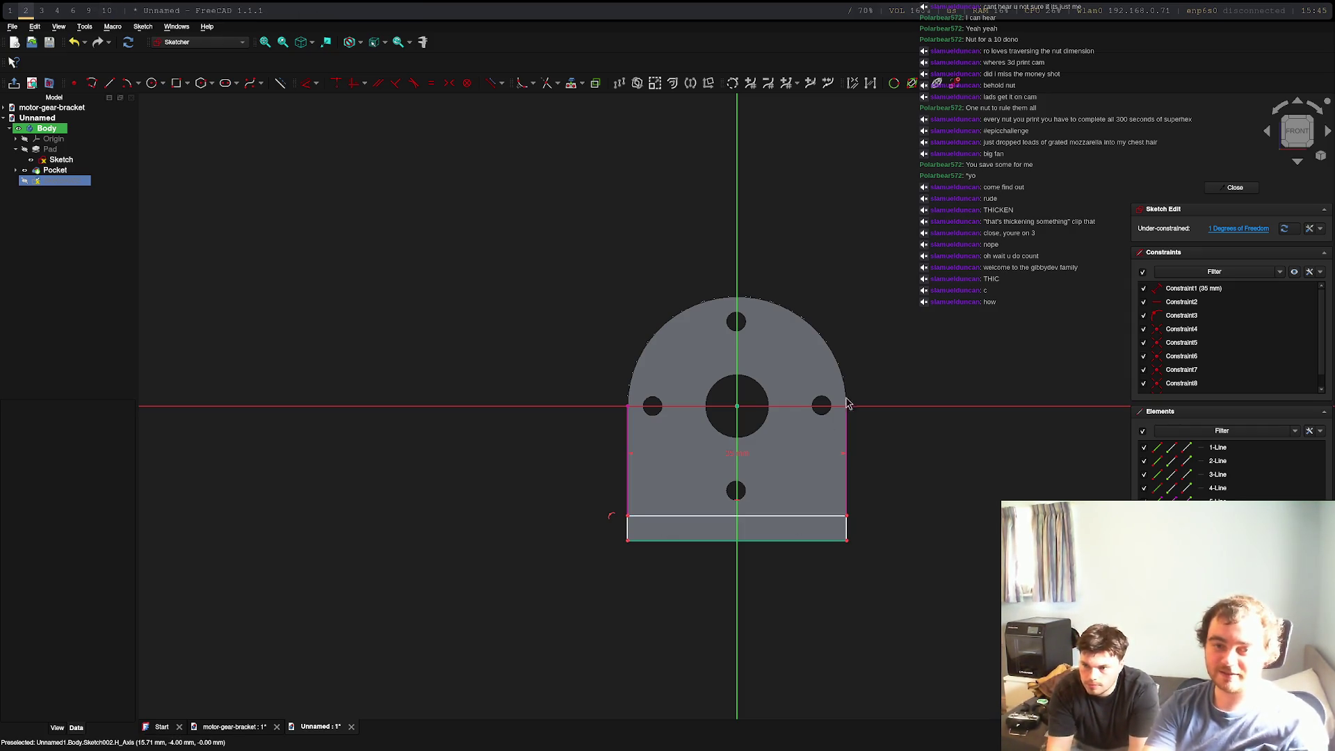
{"action": "key", "text": "super+0"}
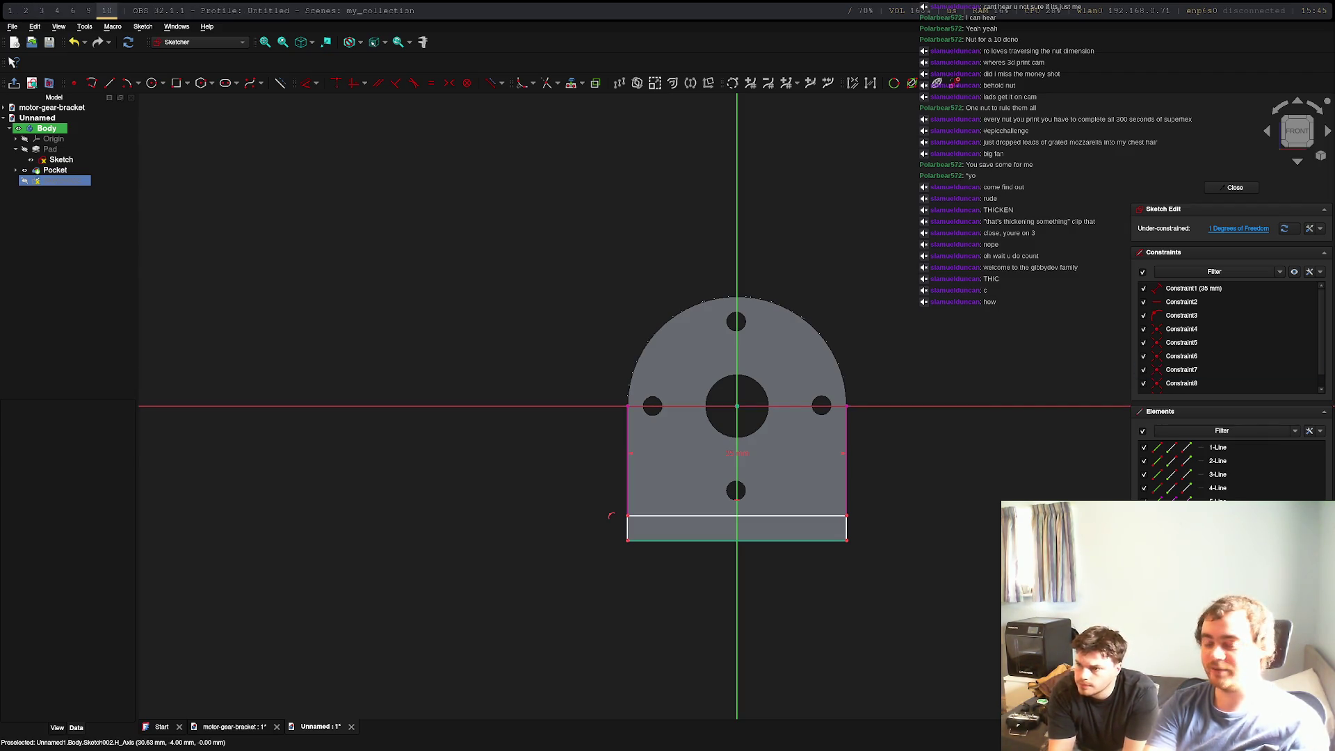
{"action": "key", "text": "super+9"}
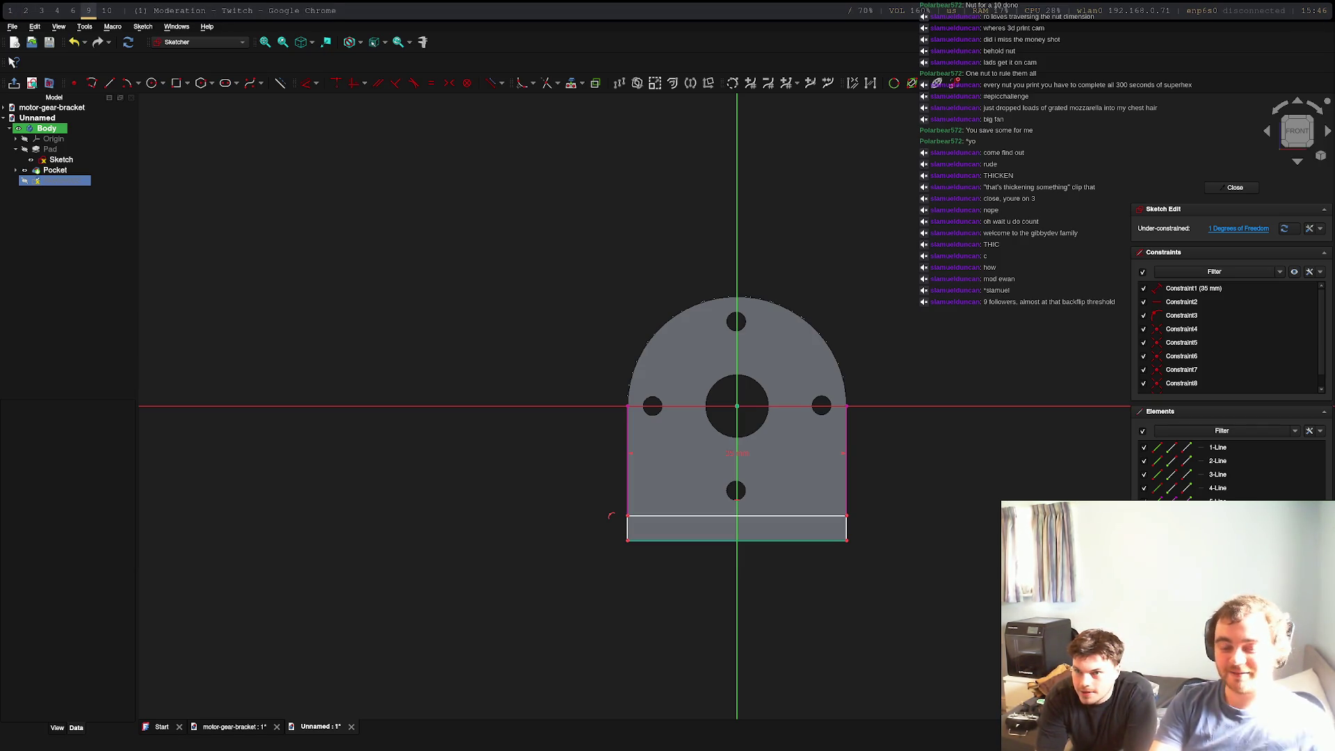
{"action": "key", "text": "super+0"}
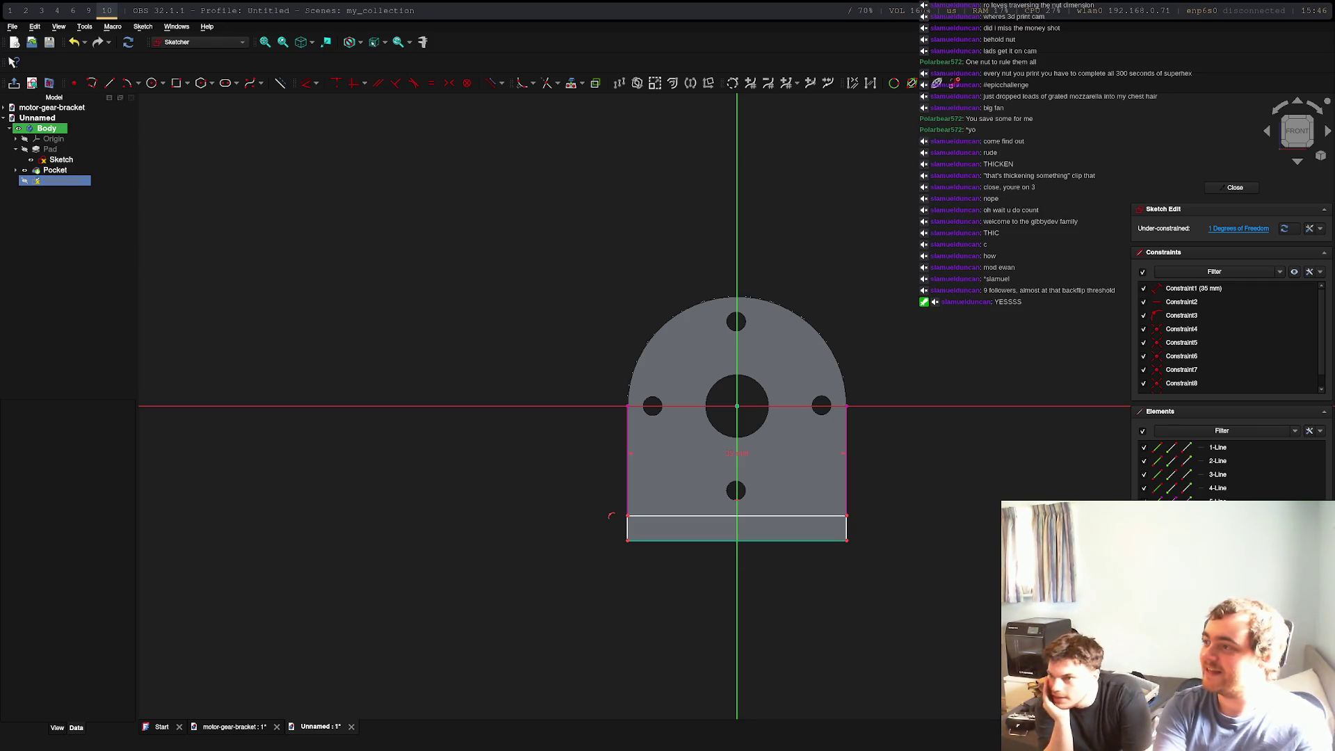
{"action": "key", "text": "super+9"}
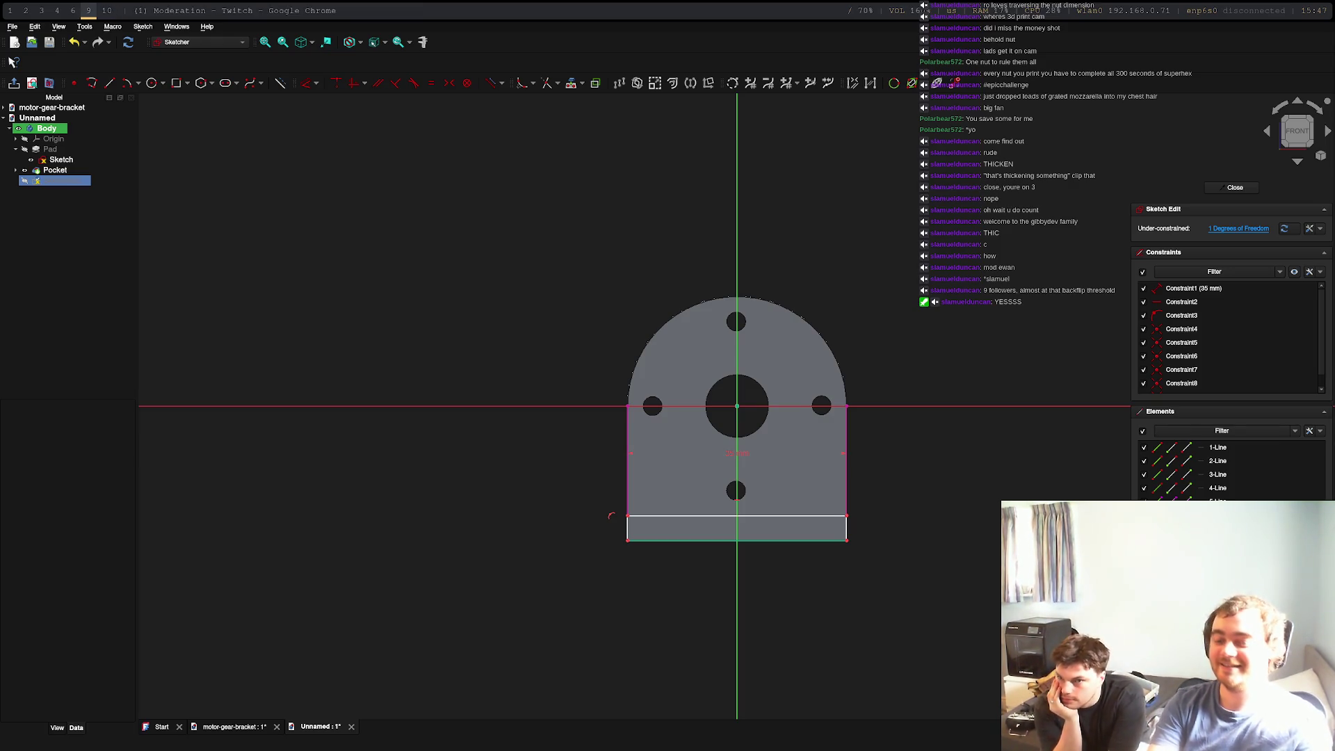
{"action": "key", "text": "super+0"}
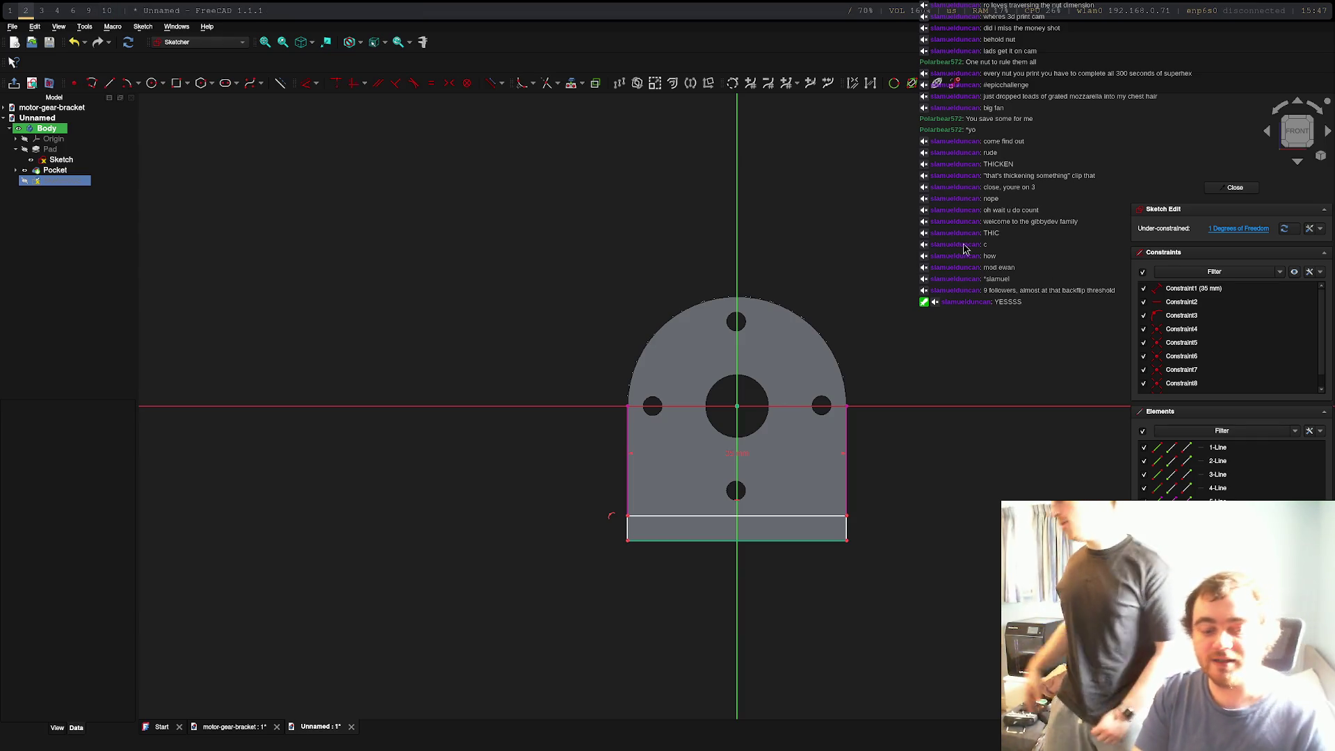
{"action": "key", "text": "super+3"}
On empty workspace 5, launch nvim in a terminal and enlarge the font twice
{"action": "key", "text": "super+4"}
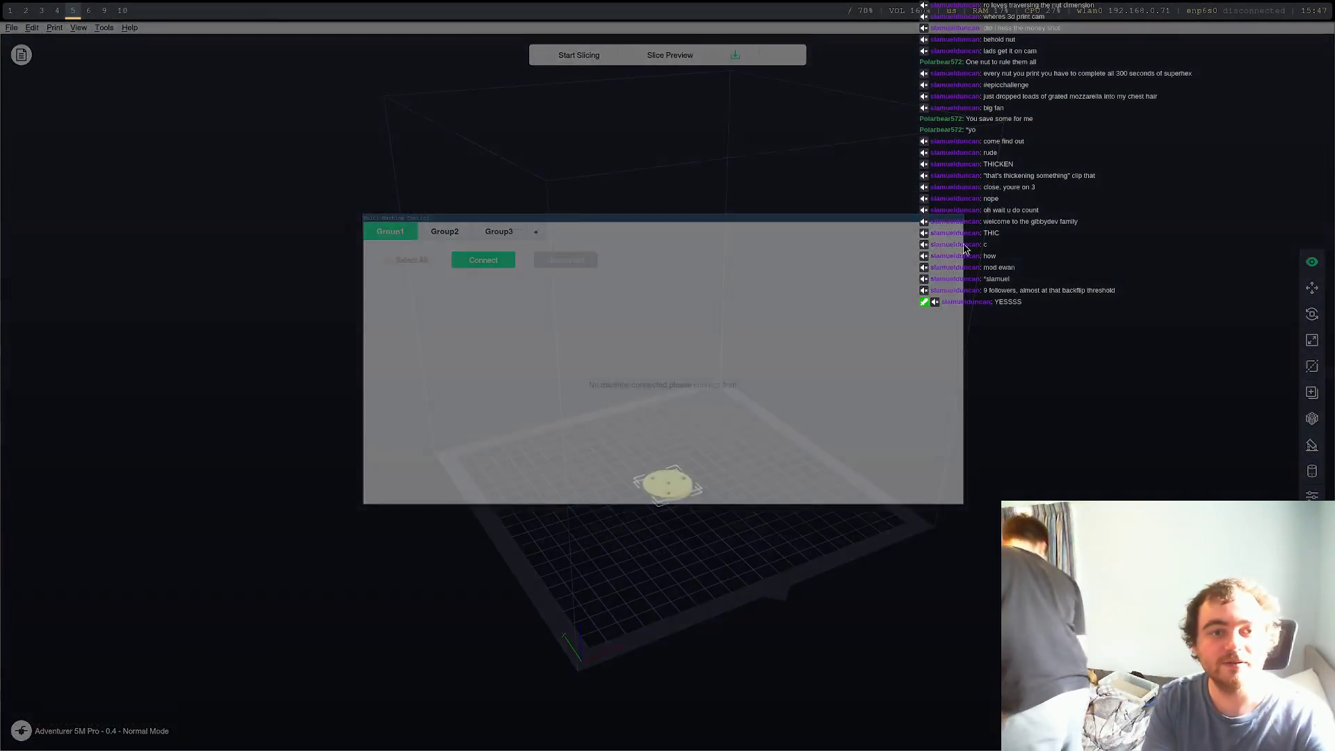
{"action": "key", "text": "super+5"}
{"action": "key", "text": "super+Return"}
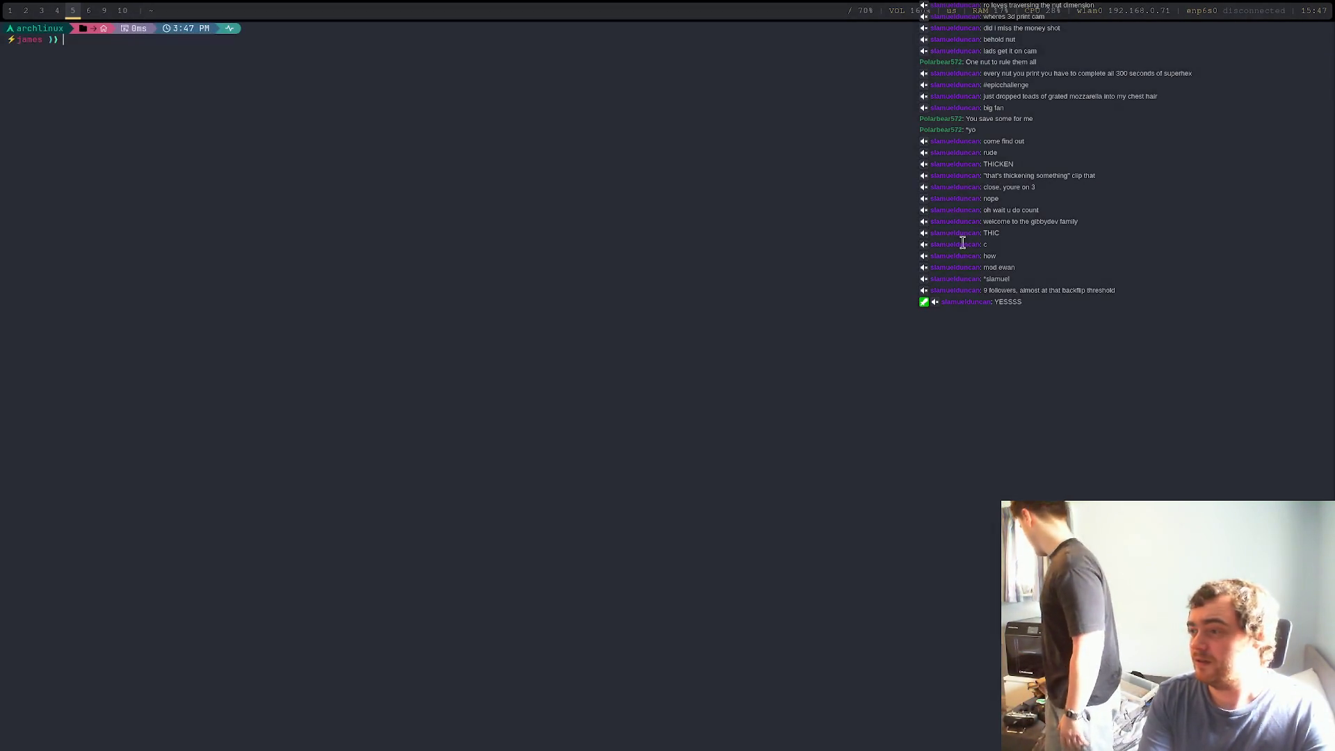
{"action": "type", "text": "nvim"}
{"action": "key", "text": "Return"}
{"action": "key", "text": "j"}
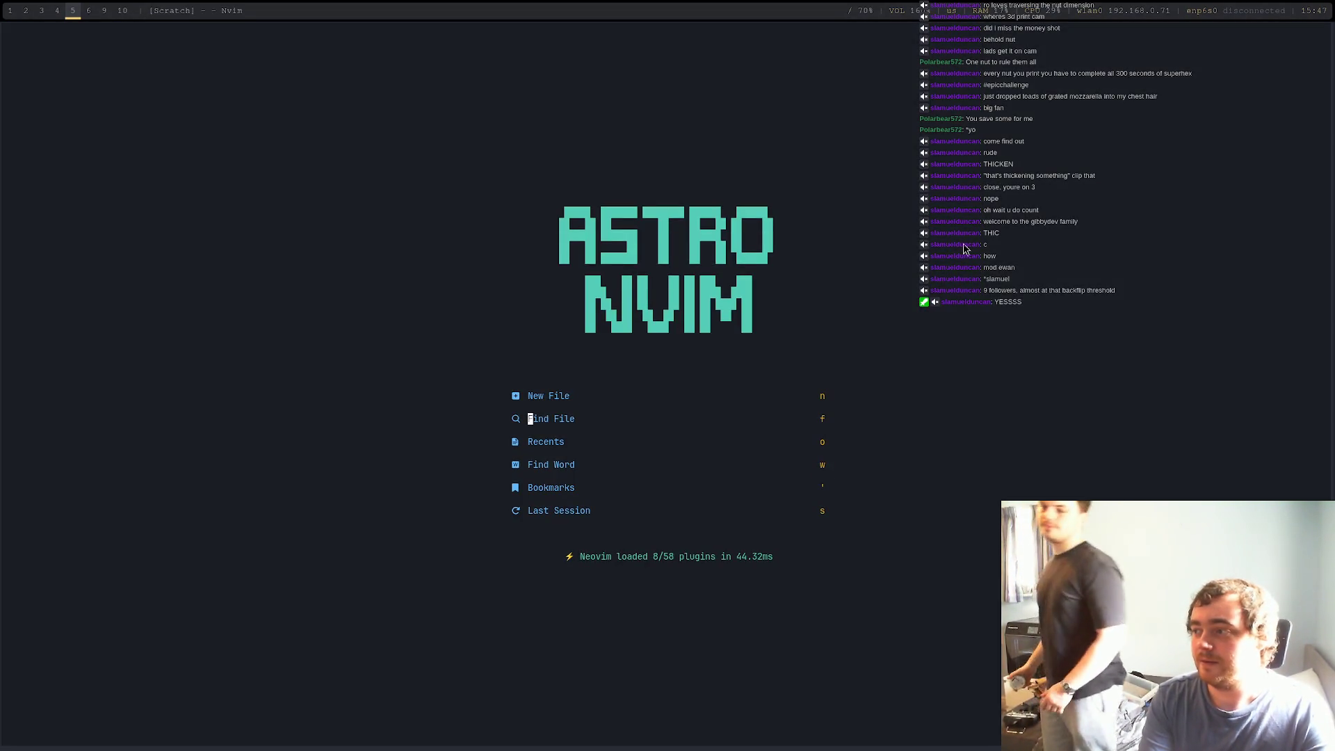
{"action": "key", "text": "ctrl+equal"}
{"action": "key", "text": "ctrl+equal"}
{"action": "key", "text": "ctrl+equal"}
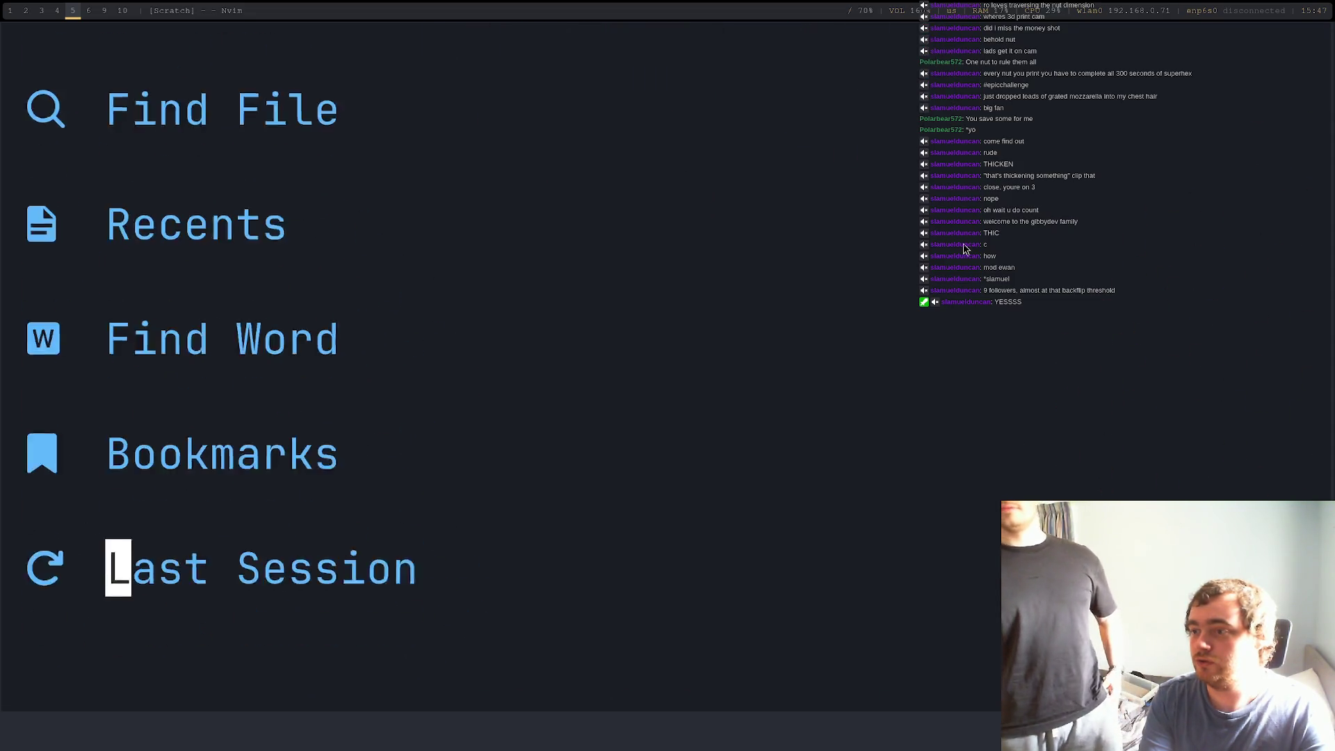
{"action": "key", "text": "ctrl+equal"}
{"action": "key", "text": "ctrl+equal"}
{"action": "key", "text": "ctrl+equal"}
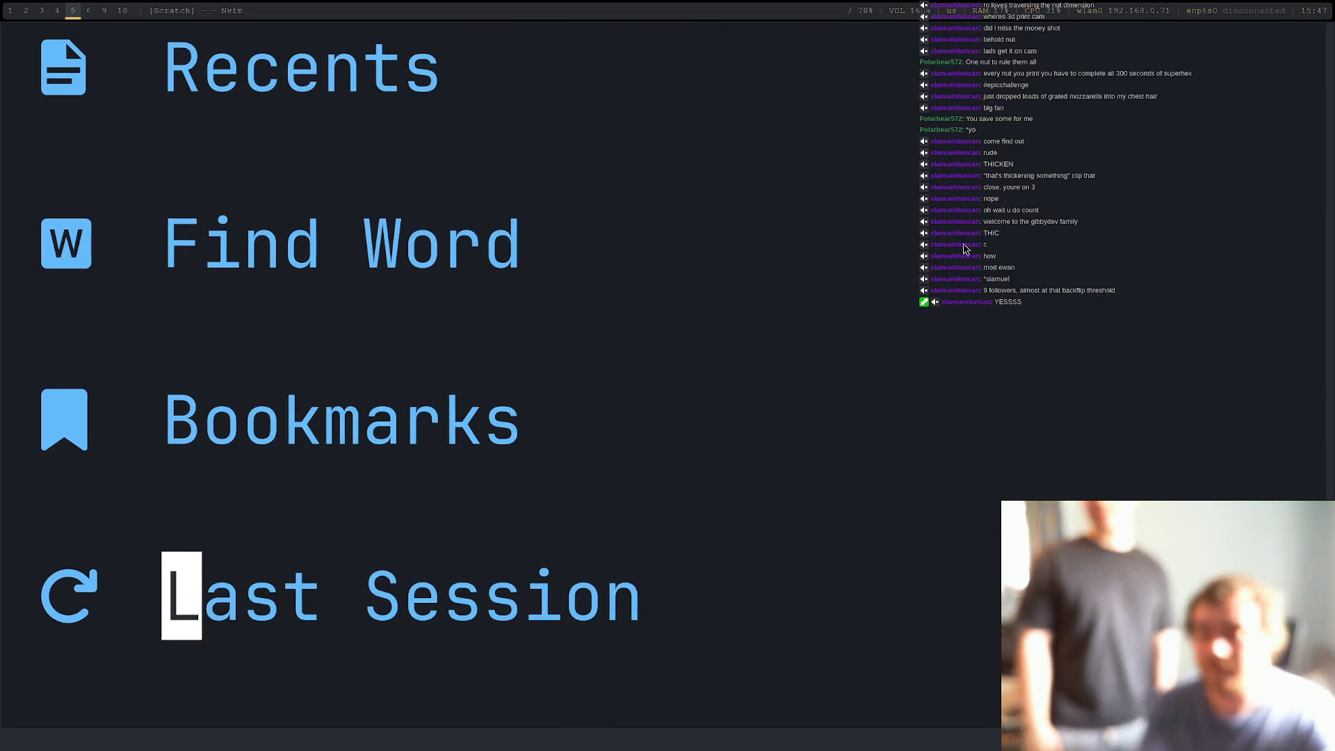
Type 'BRB - FOOD' in a new buffer, then switch to the streaming workspace
{"action": "key", "text": "space"}
{"action": "type", "text": "niBRB "}
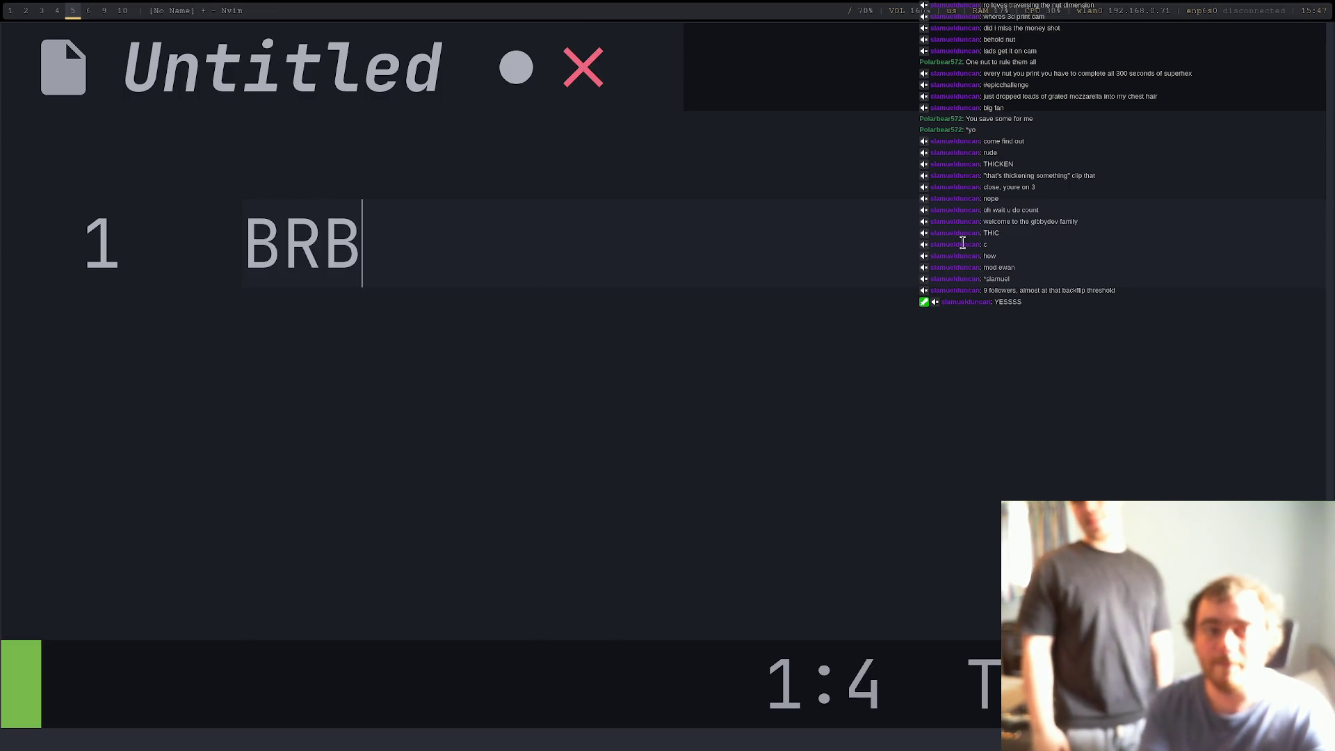
{"action": "type", "text": "- FU"}
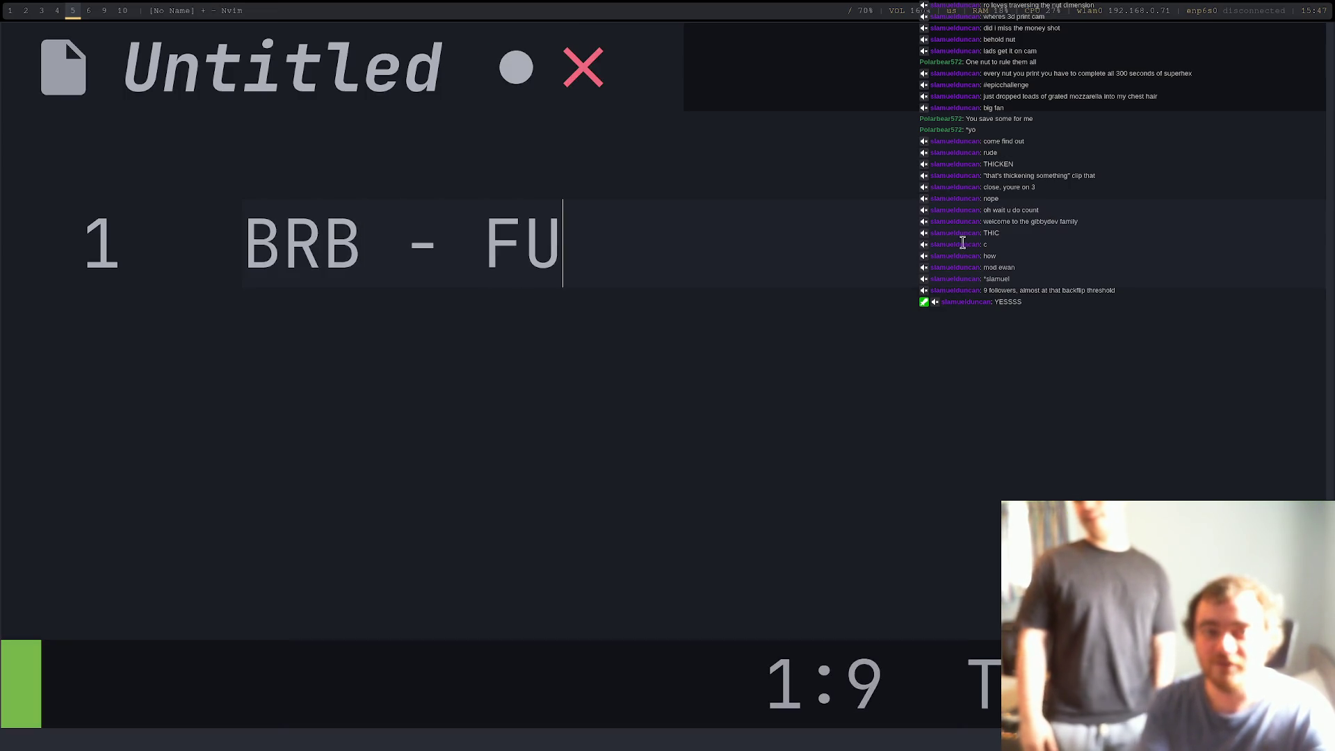
{"action": "key", "text": "BackSpace"}
{"action": "type", "text": "OOD"}
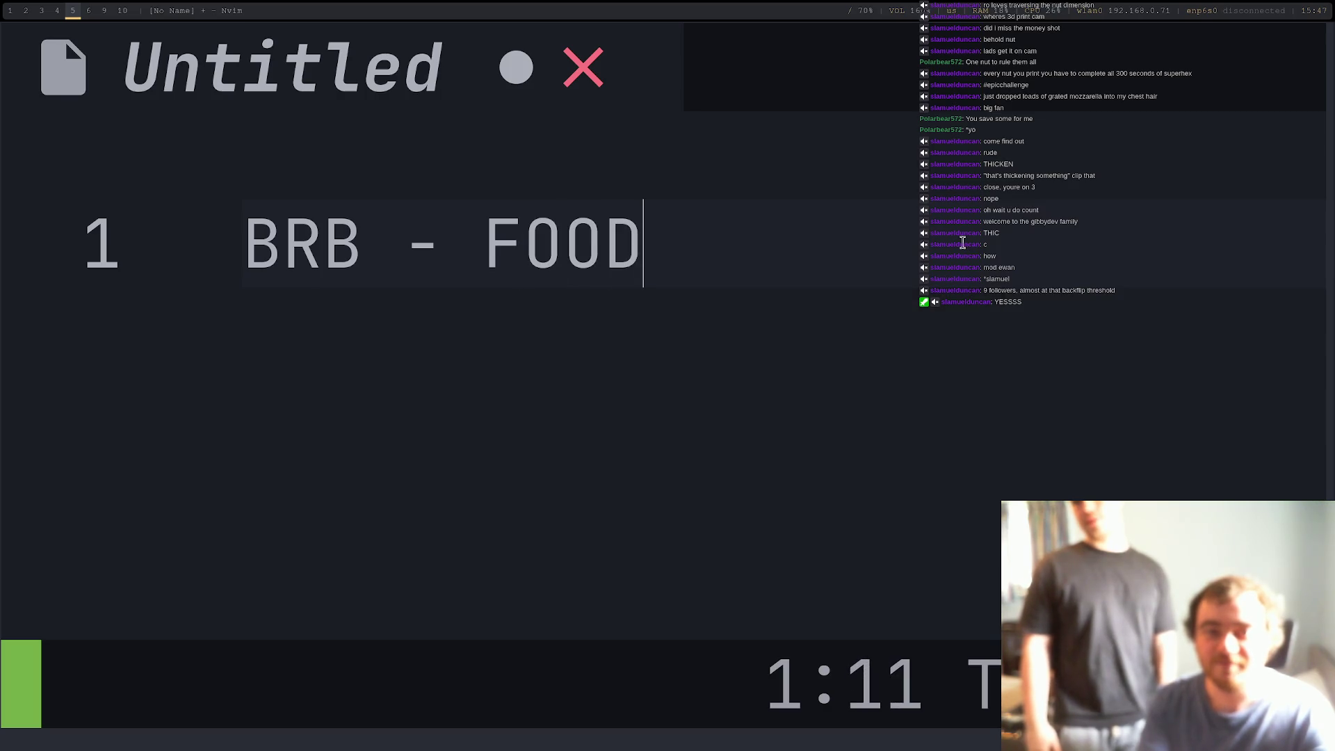
{"action": "key", "text": "Escape"}
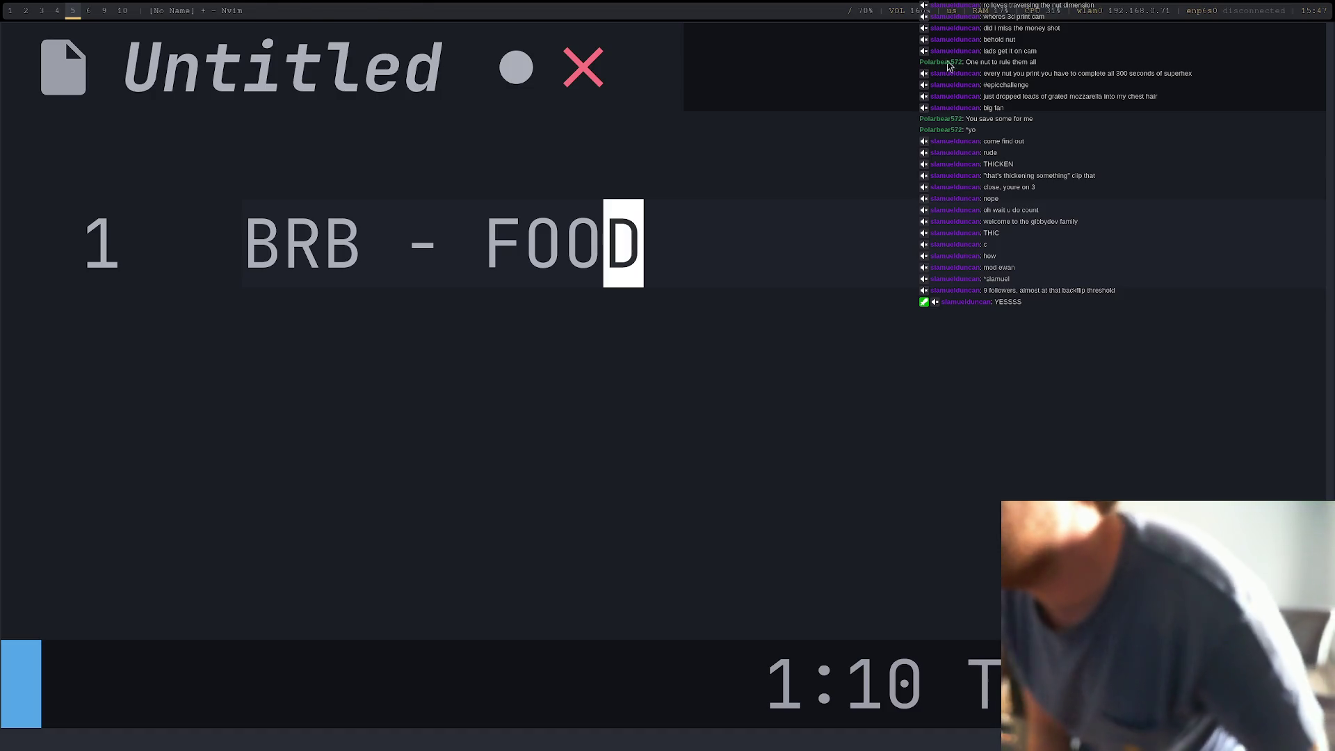
{"action": "key", "text": "super+0"}
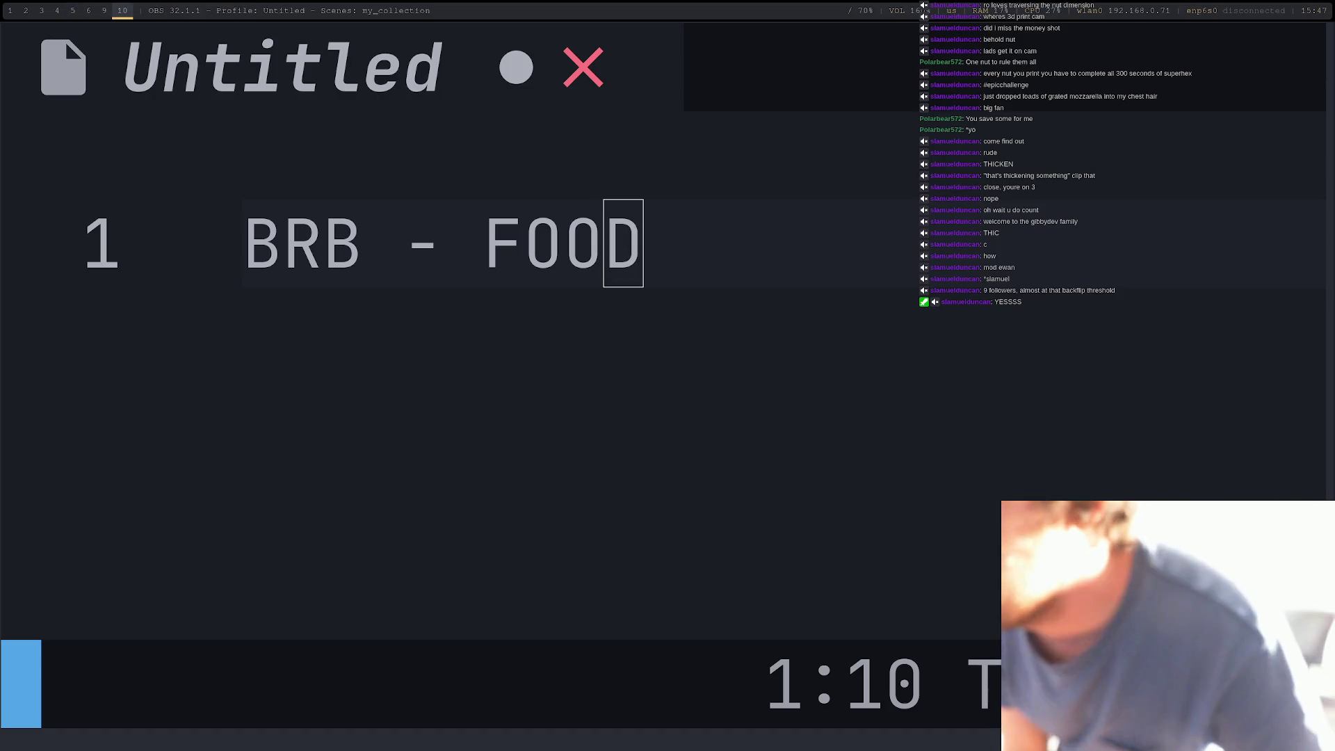
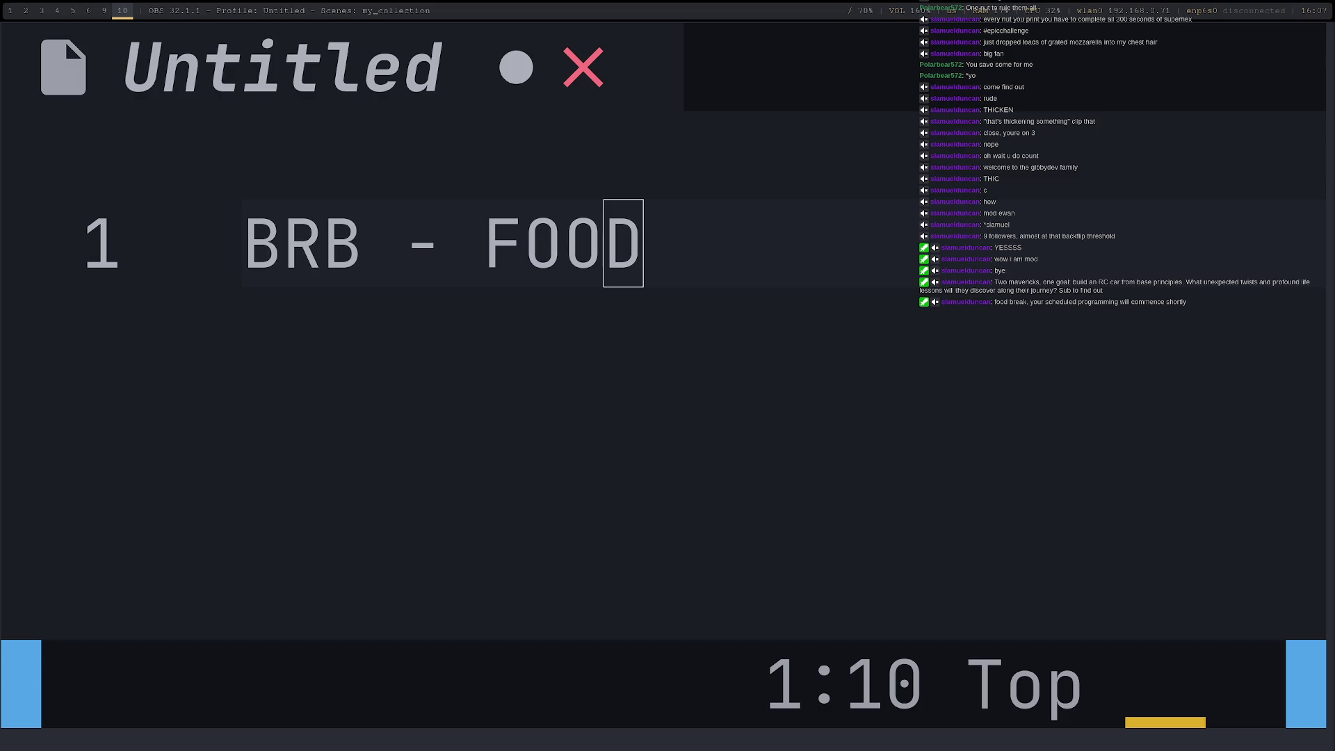
Leave the 'BRB - FOOD' note in Neovim and return to the FreeCAD workspace
{"action": "key", "text": "super+5"}
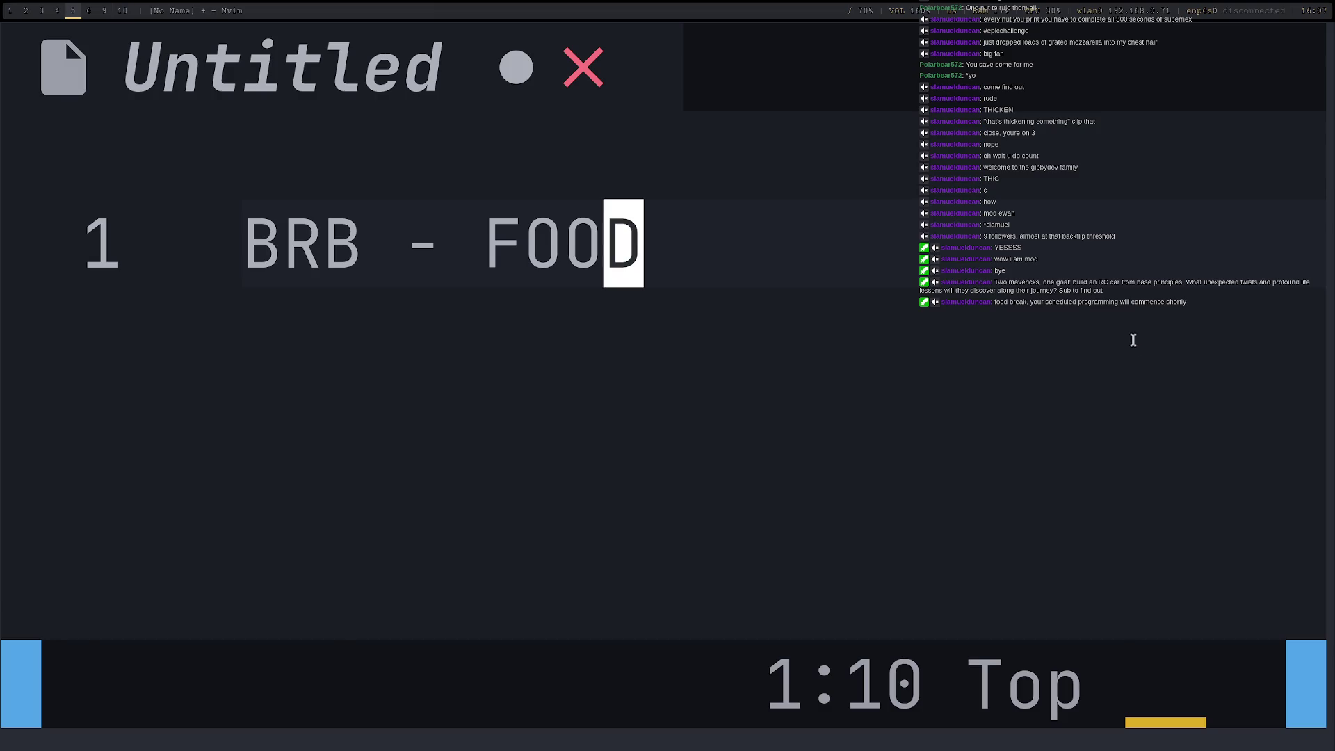
{"action": "key", "text": "super+3"}
{"action": "key", "text": "super+2"}
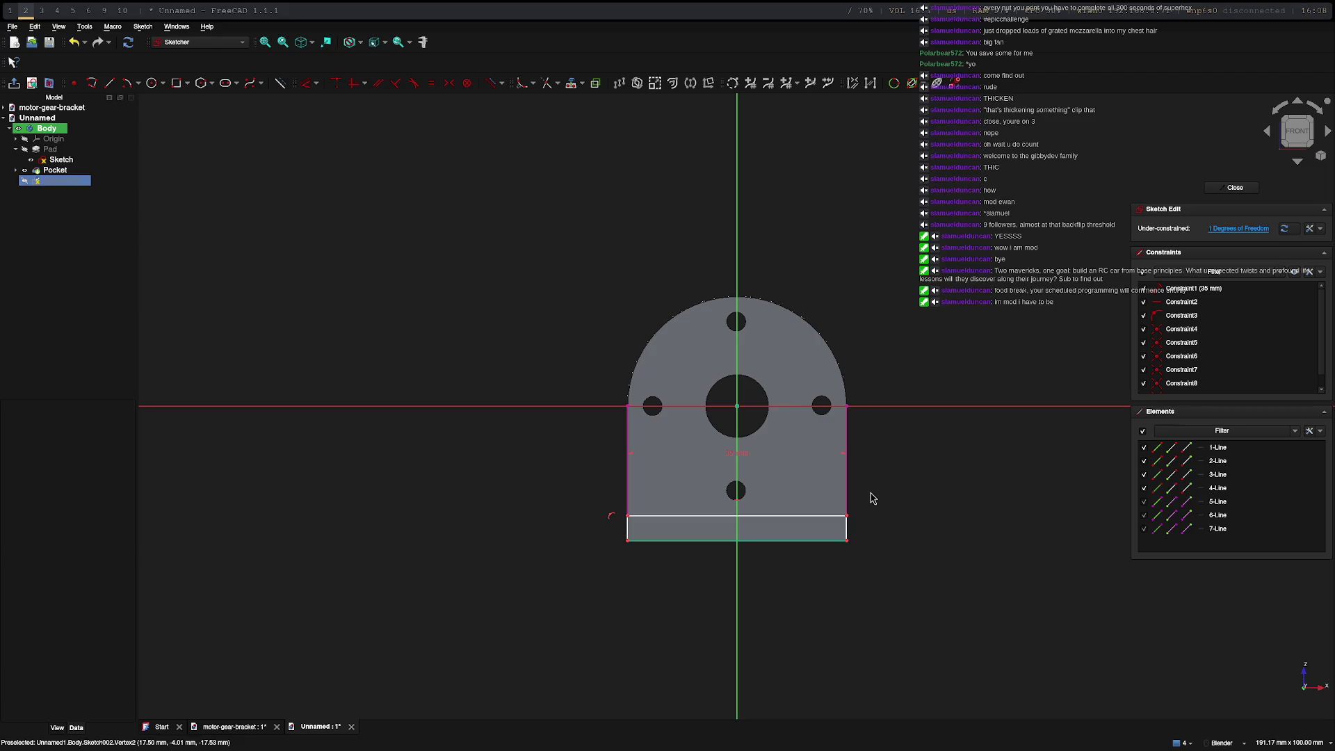
Remove 6-Line from the flange sketch with Cut Elements
{"action": "key", "text": "super+0"}
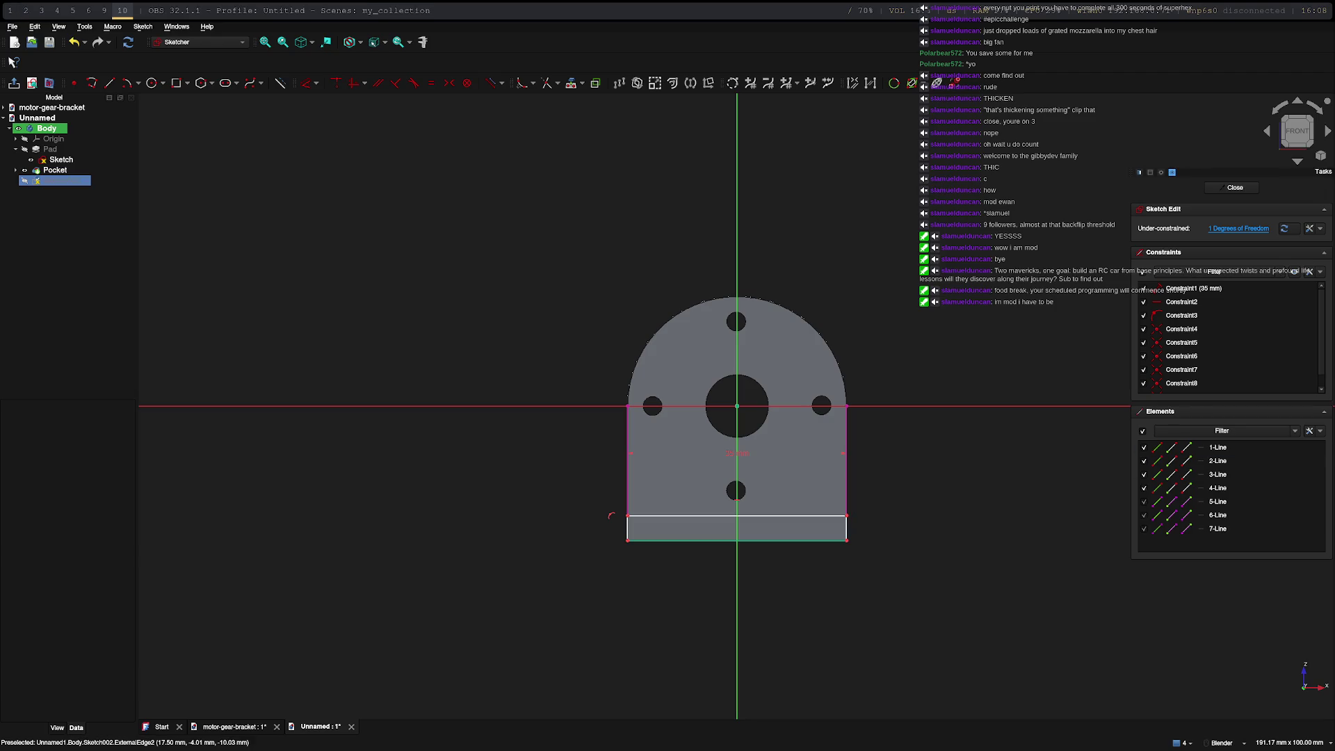
{"action": "key", "text": "super+2"}
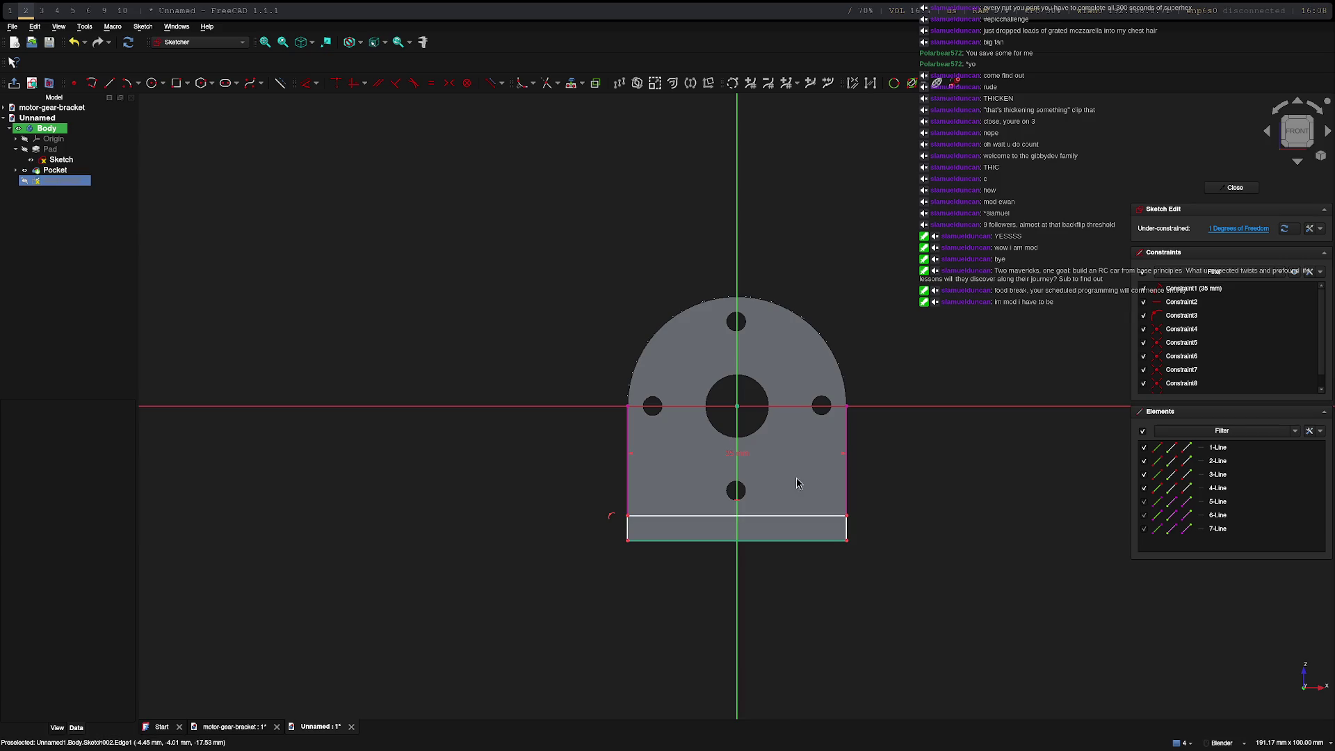
{"action": "left_click", "coordinate": [848, 502]}
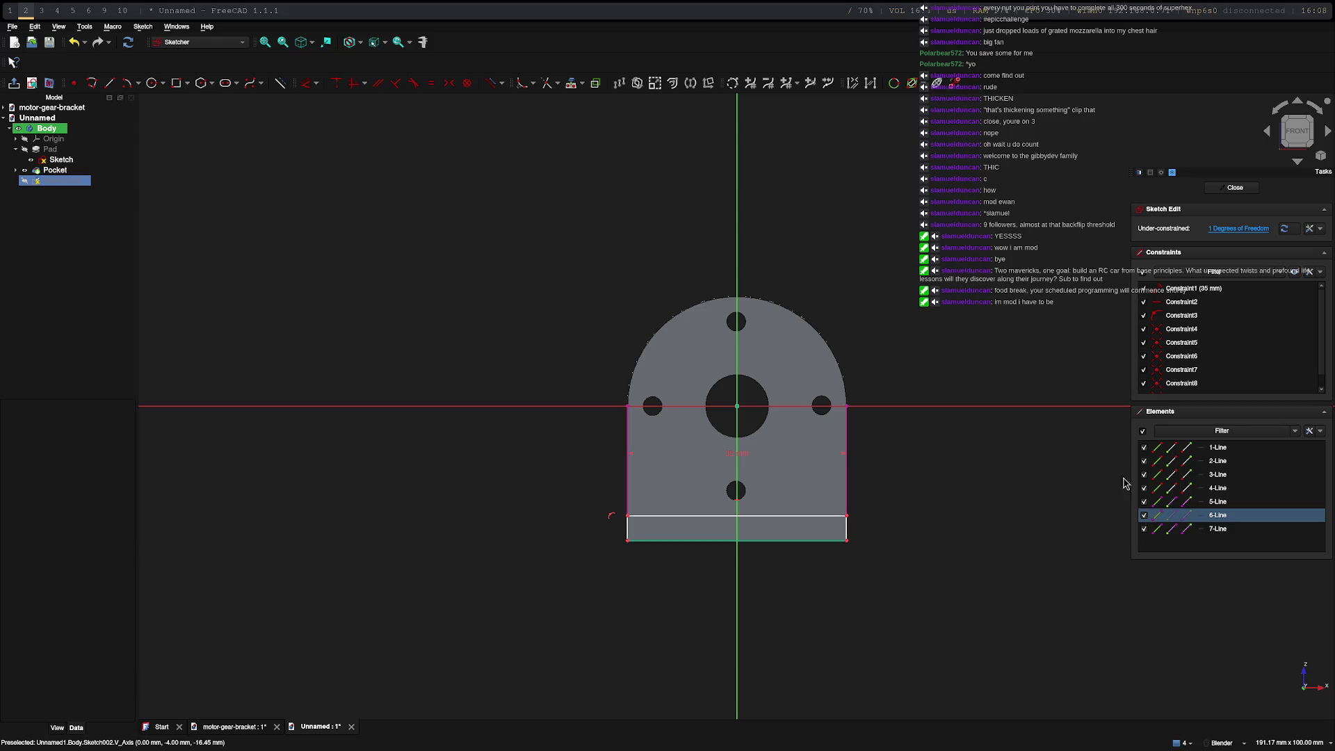
{"action": "right_click", "coordinate": [848, 436]}
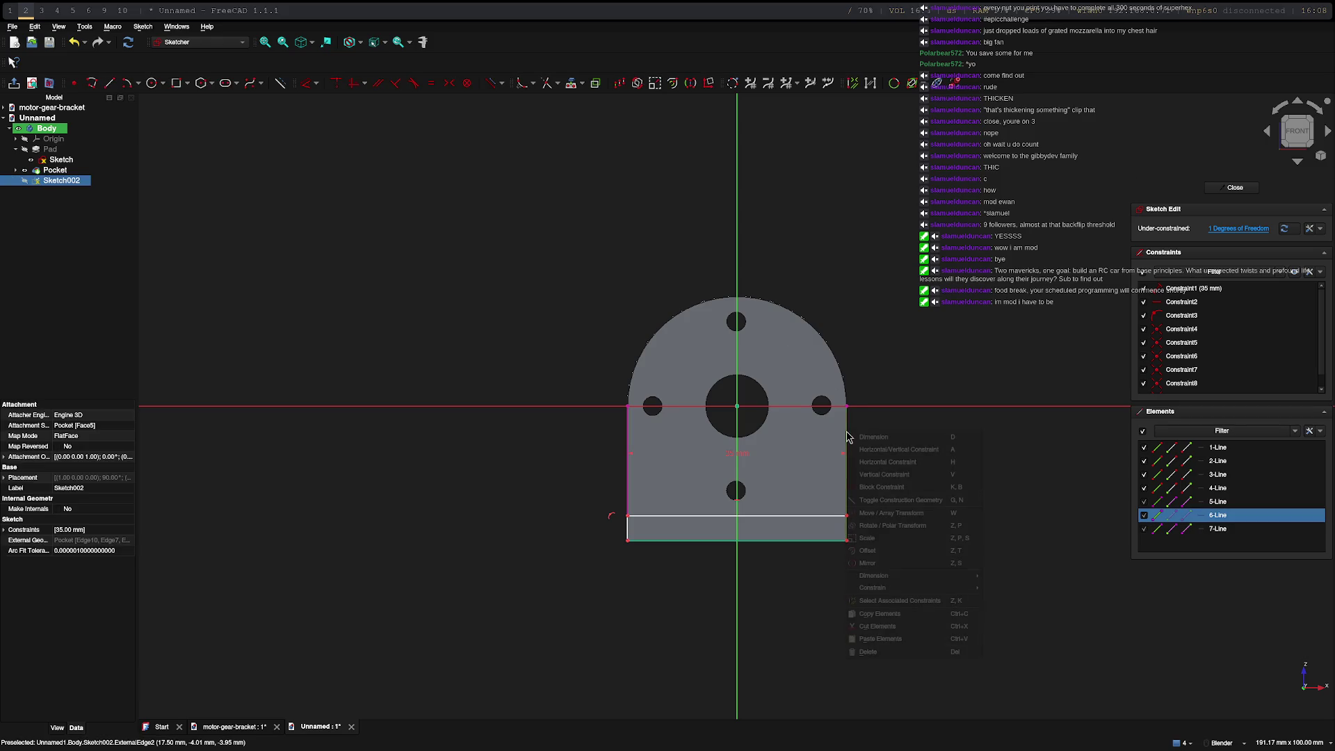
{"action": "left_click", "coordinate": [878, 629]}
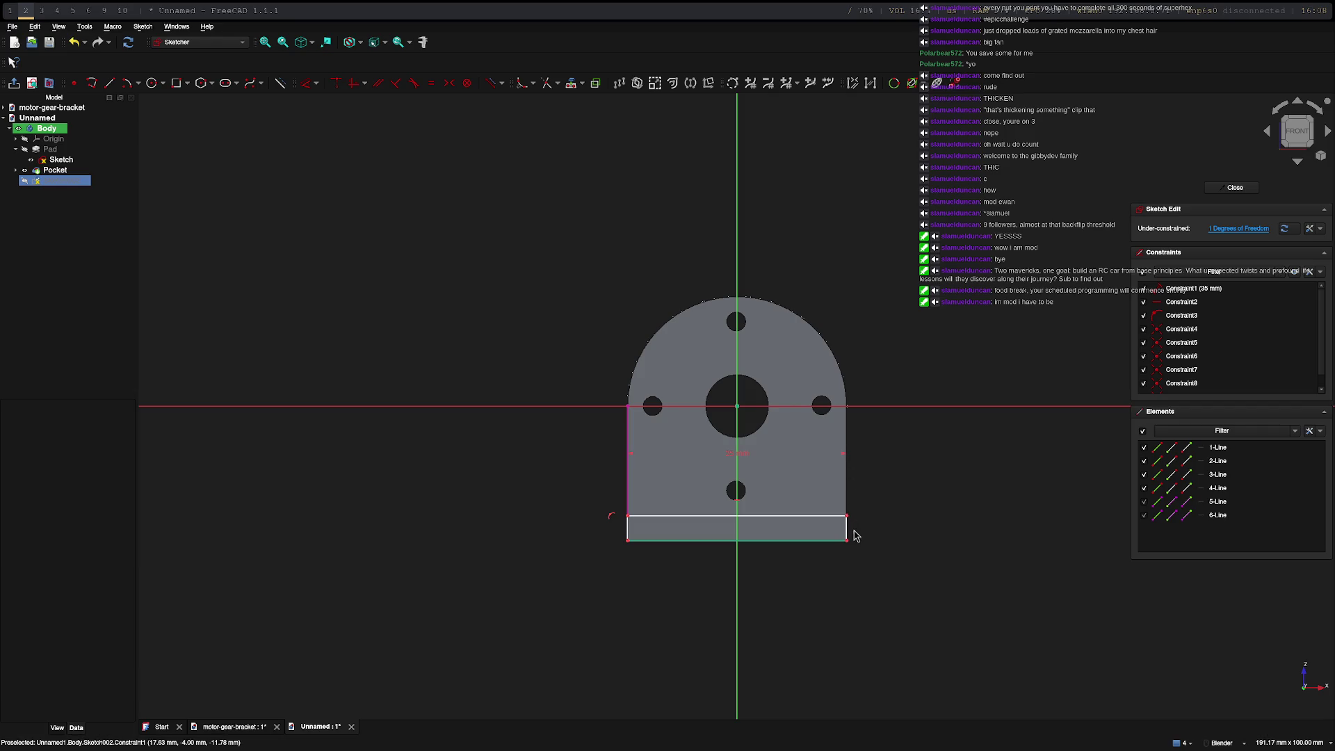
Cut 5-Line from the sketch as well and close the sketch editor
{"action": "left_click", "coordinate": [628, 429]}
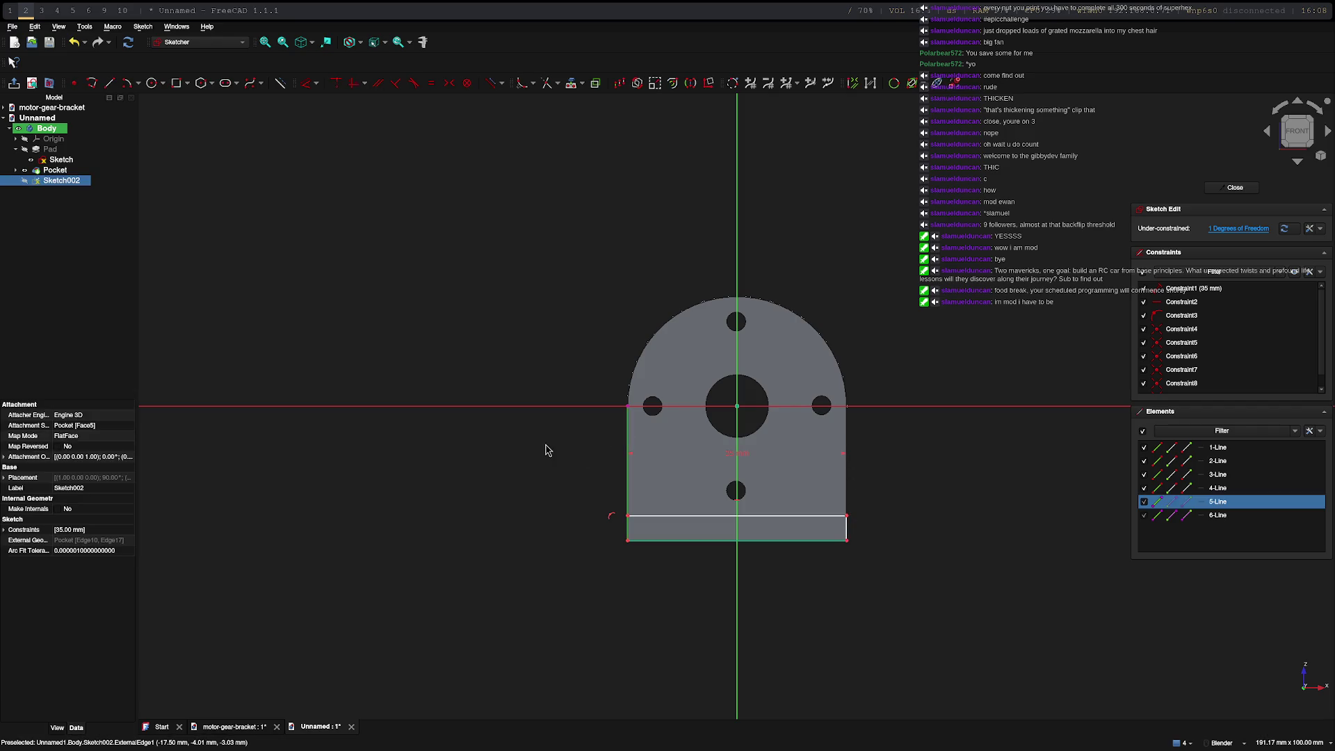
{"action": "right_click", "coordinate": [627, 430]}
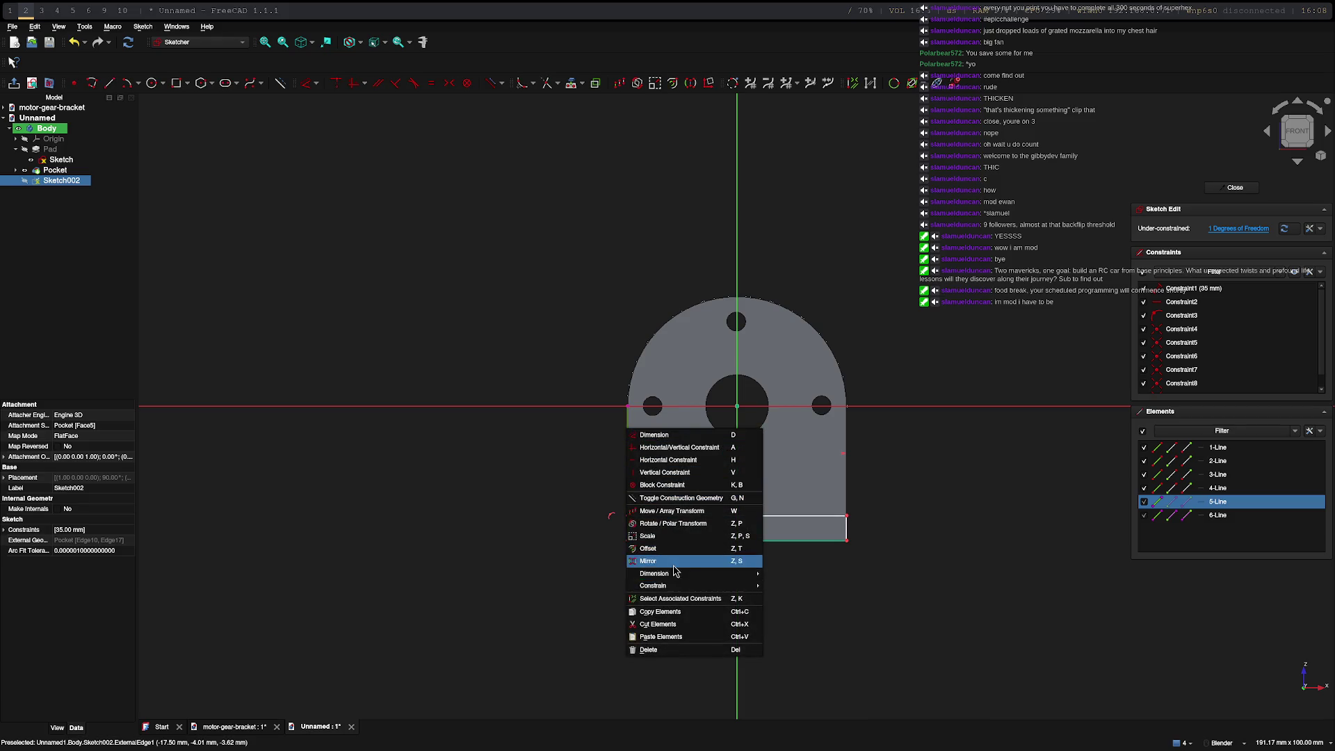
{"action": "mouse_move", "coordinate": [687, 575]}
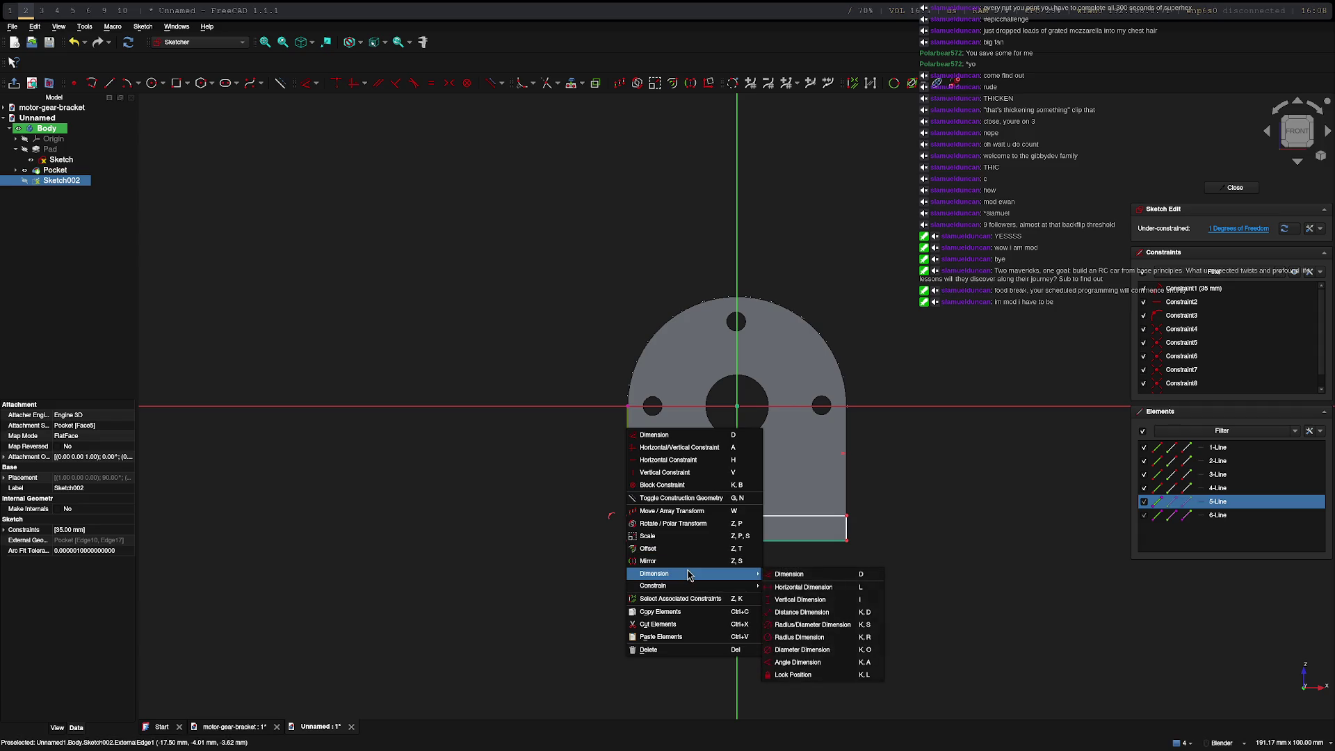
{"action": "left_click", "coordinate": [673, 624]}
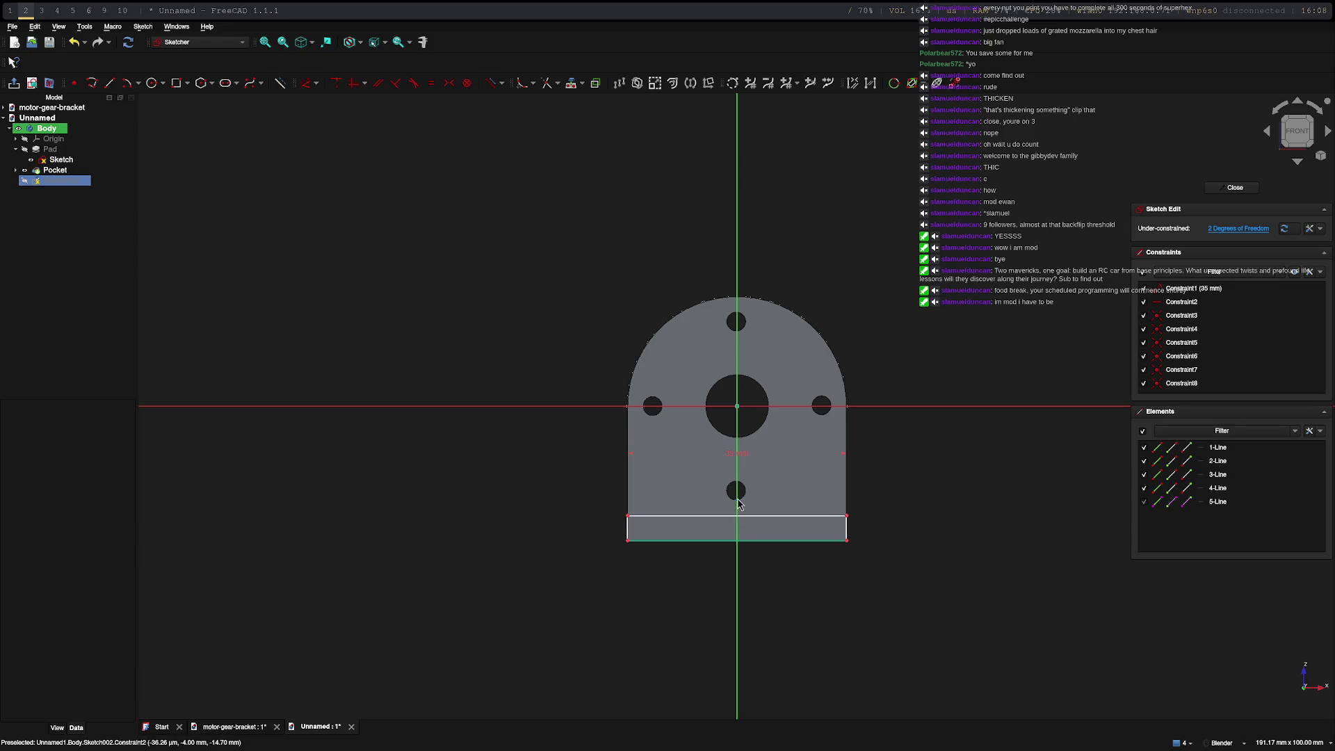
{"action": "key", "text": "Escape"}
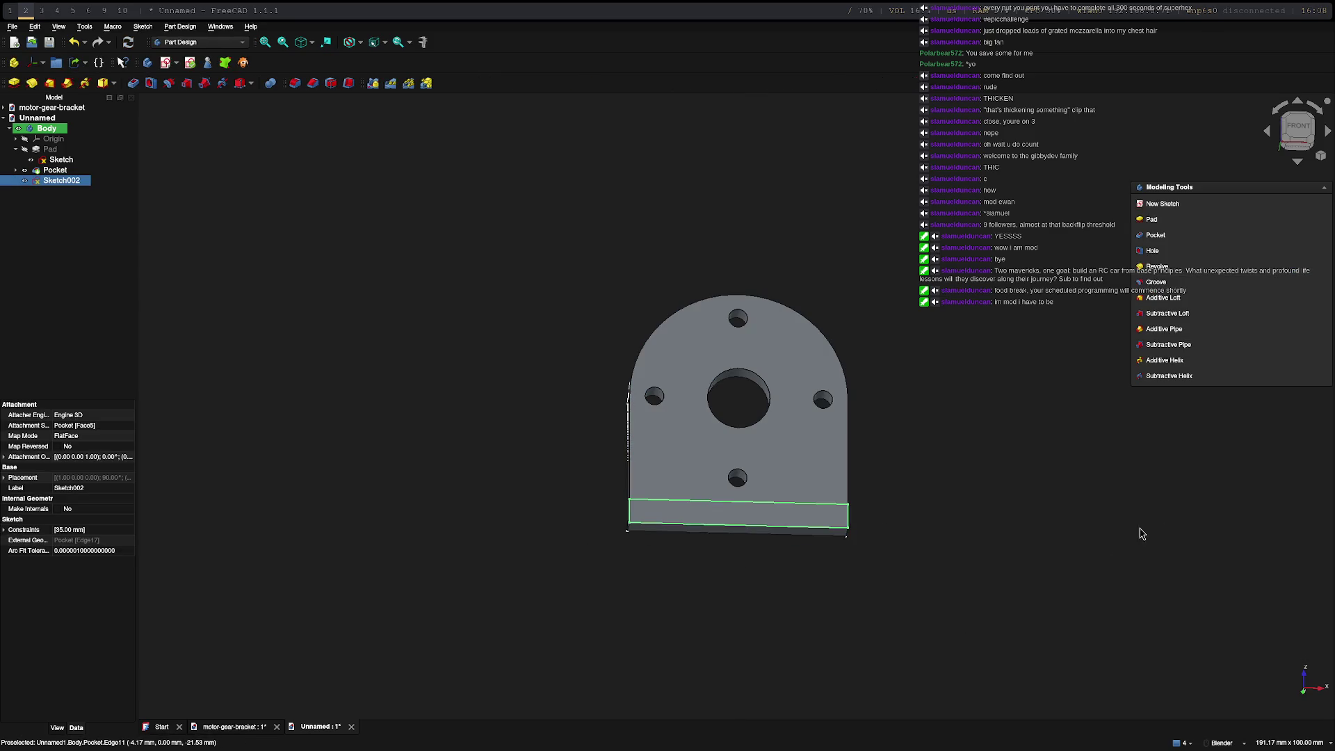
Try padding Sketch002, cancel the failed pad preview, and reopen Sketch002 for editing
{"action": "left_click", "coordinate": [1151, 219]}
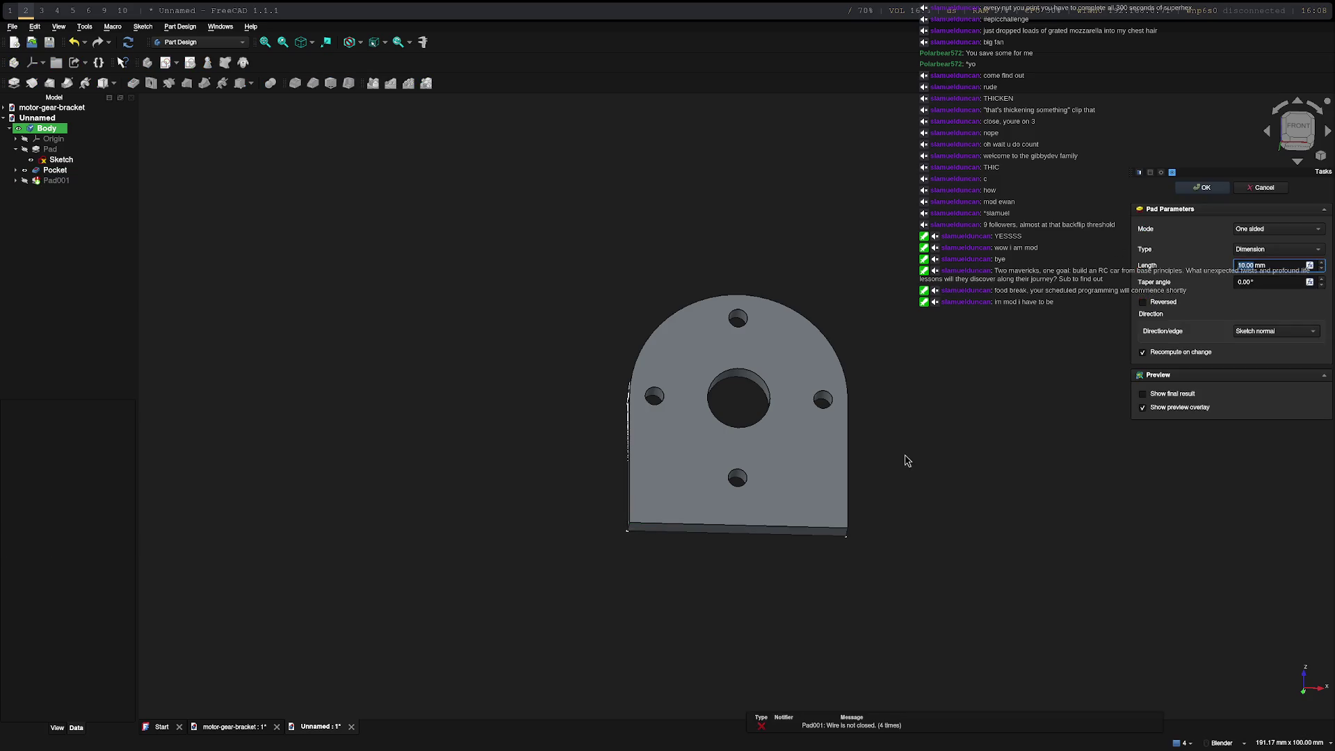
{"action": "mouse_move", "coordinate": [867, 581]}
{"action": "middle_mouse_down"}
{"action": "mouse_move", "coordinate": [716, 462]}
{"action": "mouse_move", "coordinate": [745, 447]}
{"action": "mouse_move", "coordinate": [835, 486]}
{"action": "mouse_move", "coordinate": [969, 482]}
{"action": "mouse_move", "coordinate": [828, 410]}
{"action": "middle_mouse_up"}
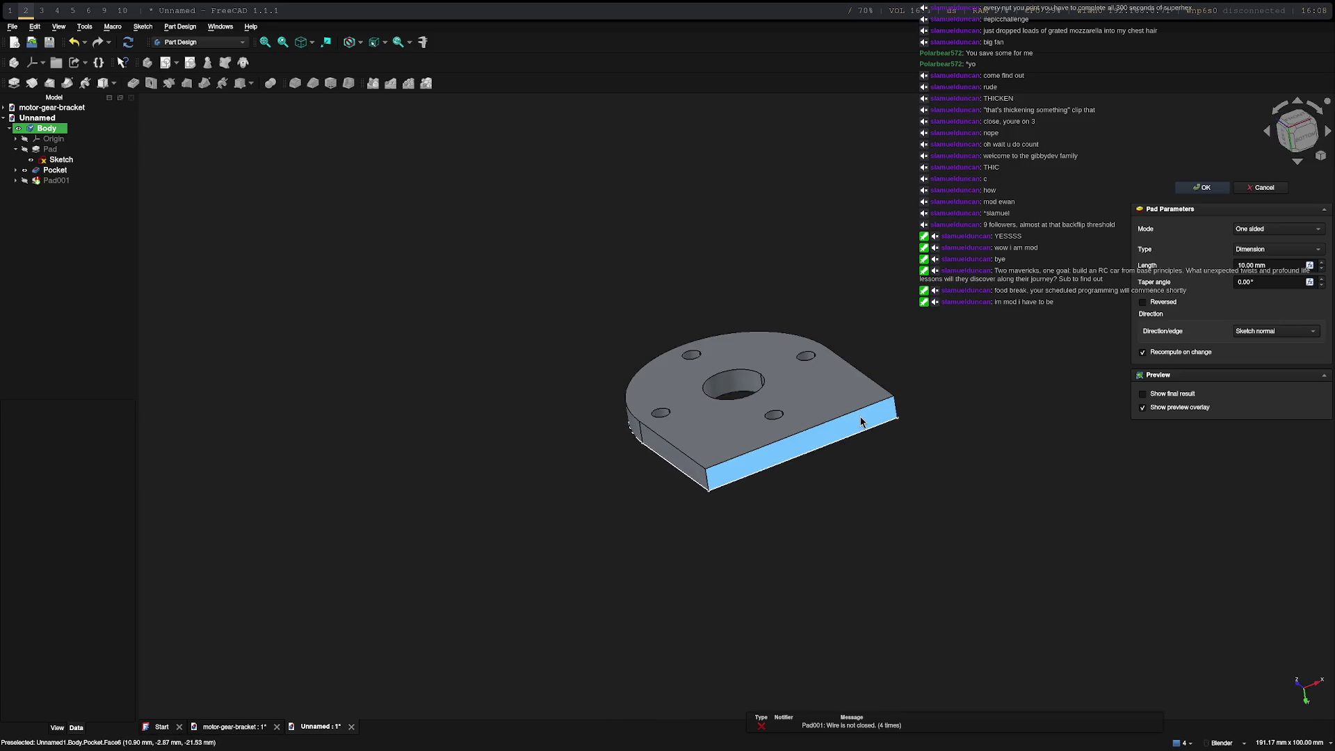
{"action": "key", "text": "Escape"}
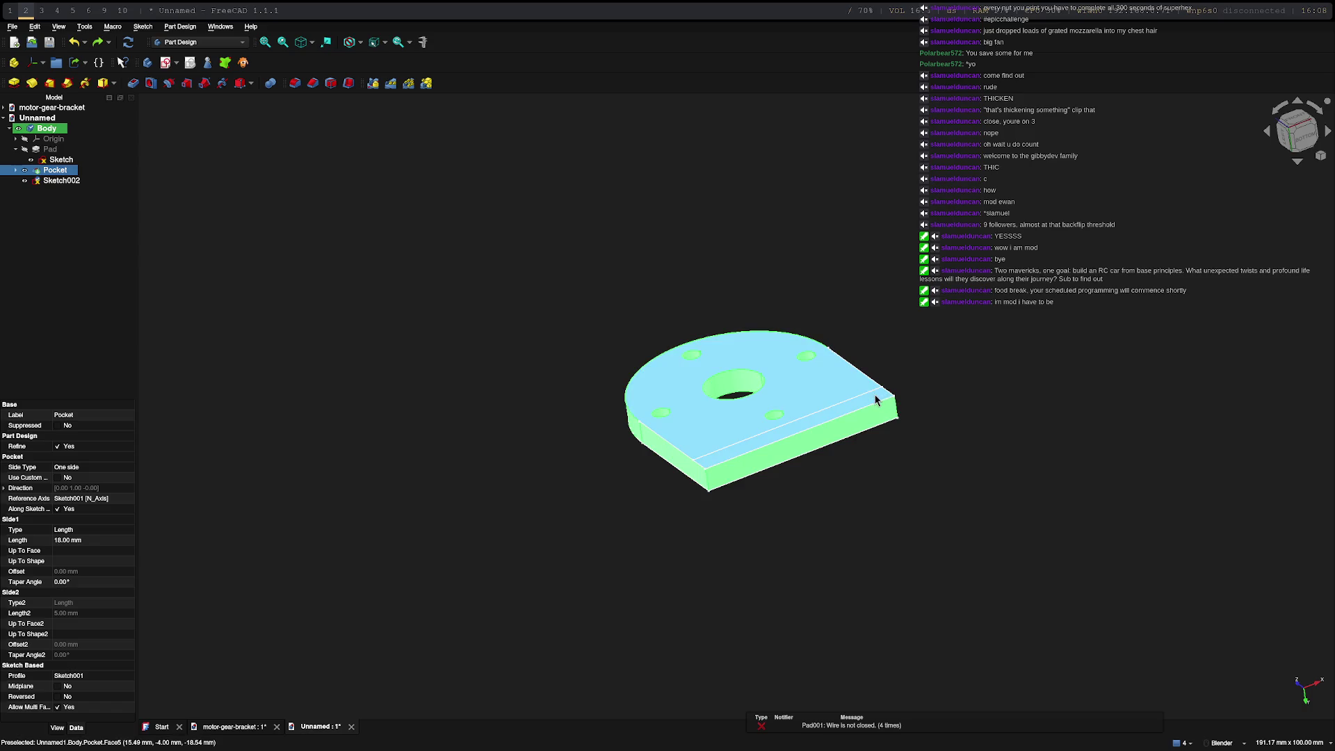
{"action": "double_click", "coordinate": [31, 180]}
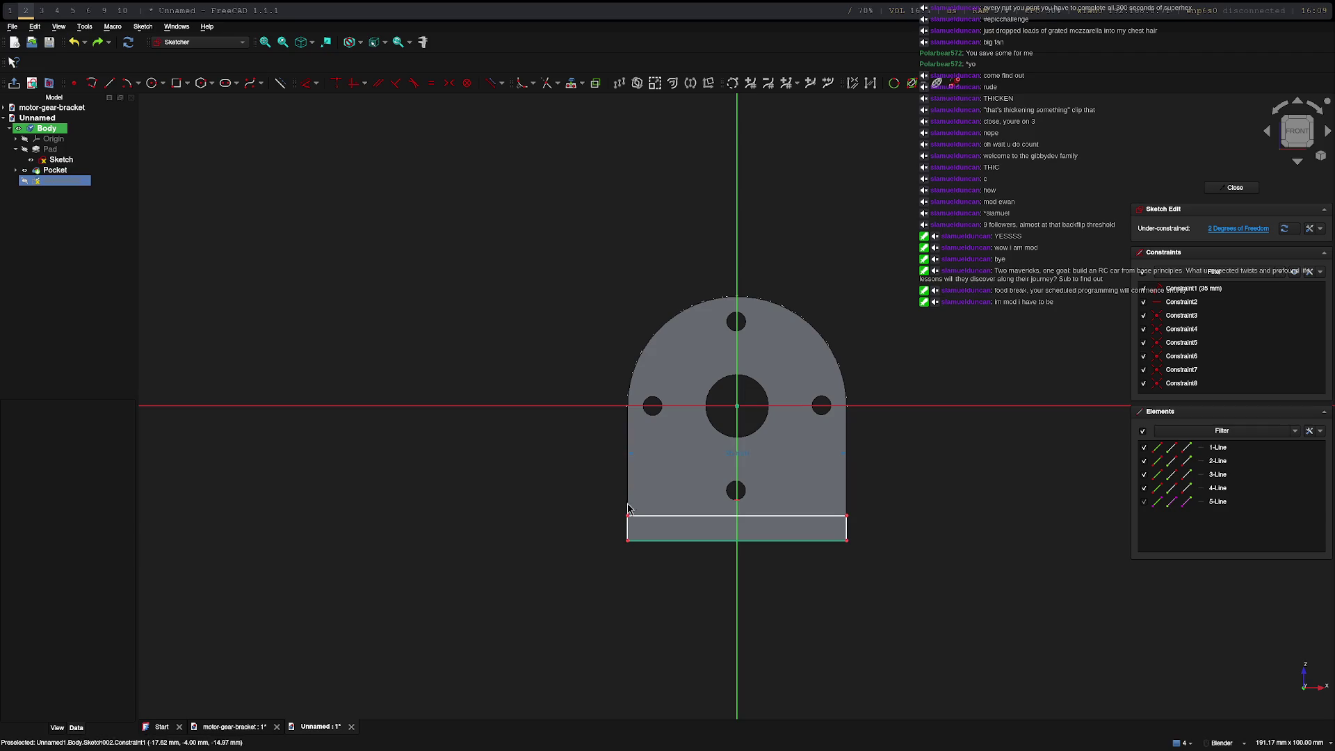
Orbit the sketch view obliquely and select the 35 mm dimension constraint
{"action": "scroll", "coordinate": [895, 540], "scroll_direction": "up", "scroll_amount": 5}
{"action": "mouse_move", "coordinate": [895, 543]}
{"action": "middle_mouse_down"}
{"action": "mouse_move", "coordinate": [680, 483]}
{"action": "mouse_move", "coordinate": [831, 396]}
{"action": "mouse_move", "coordinate": [820, 415]}
{"action": "mouse_move", "coordinate": [727, 399]}
{"action": "middle_mouse_up"}
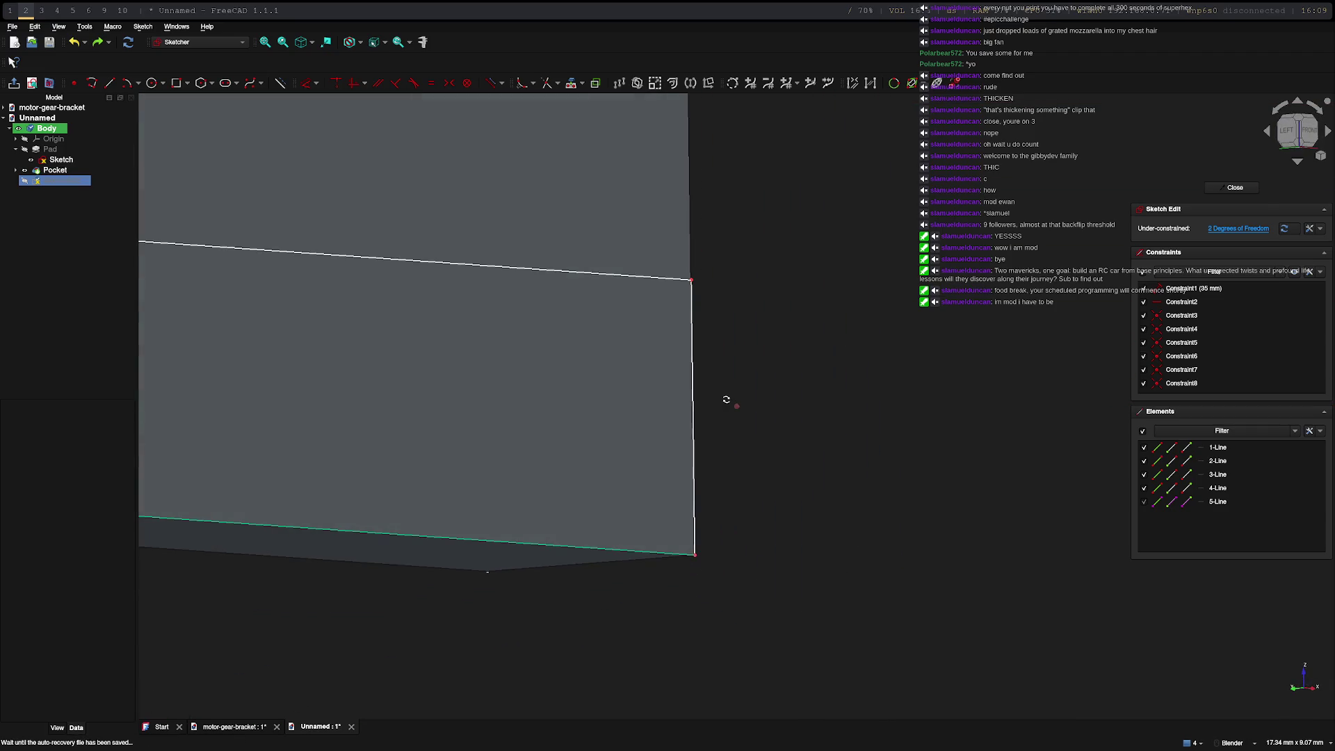
{"action": "scroll", "coordinate": [727, 400], "scroll_direction": "down", "scroll_amount": 5}
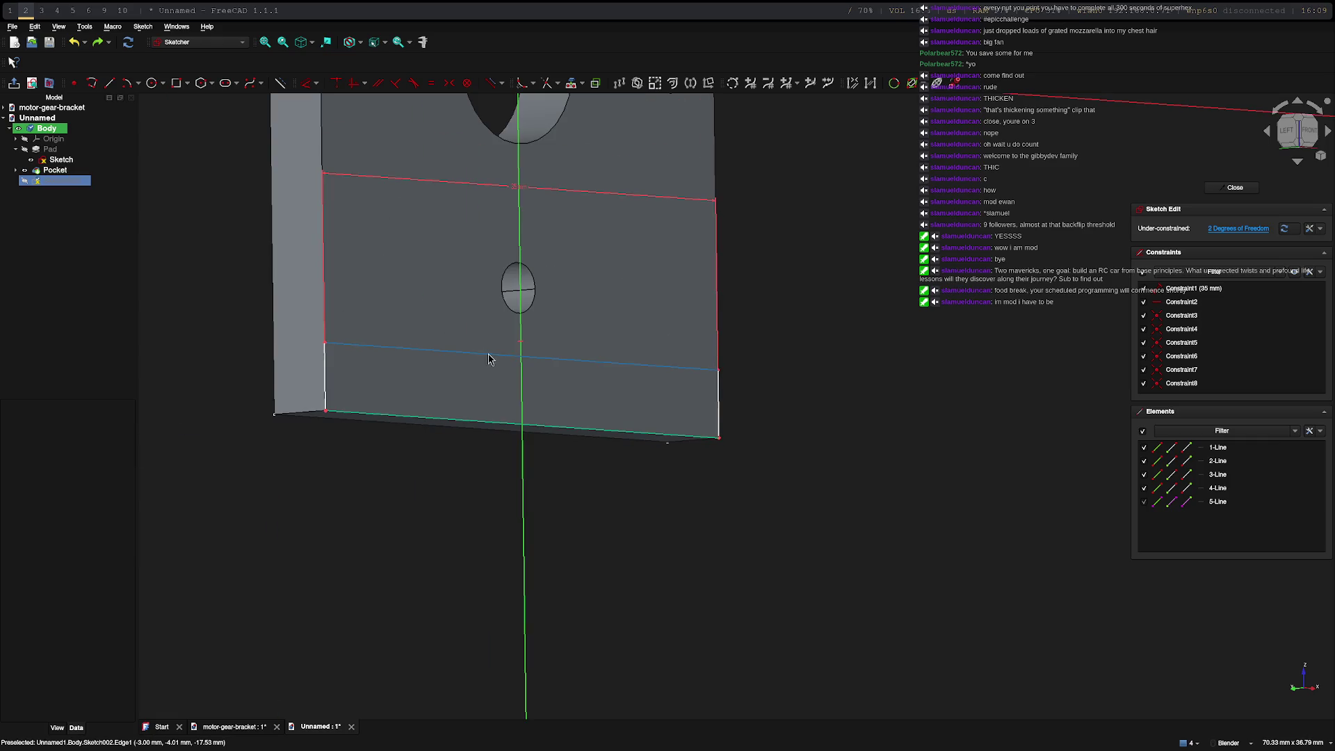
{"action": "left_click", "coordinate": [323, 198]}
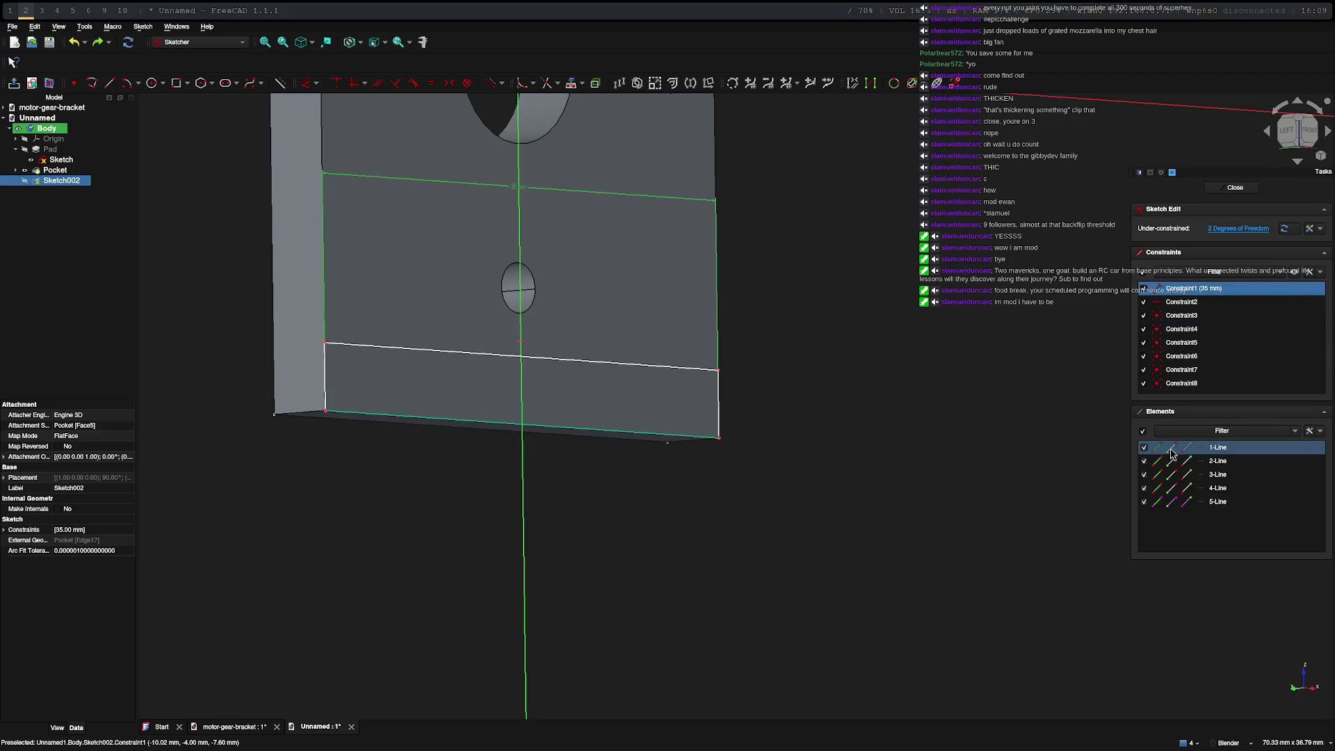
Pick out 5-Line in the element list and delete it with its constraints
{"action": "left_click_drag", "start_coordinate": [1245, 453], "coordinate": [1227, 491]}
{"action": "left_click", "coordinate": [1228, 466]}
{"action": "left_click", "coordinate": [1230, 476]}
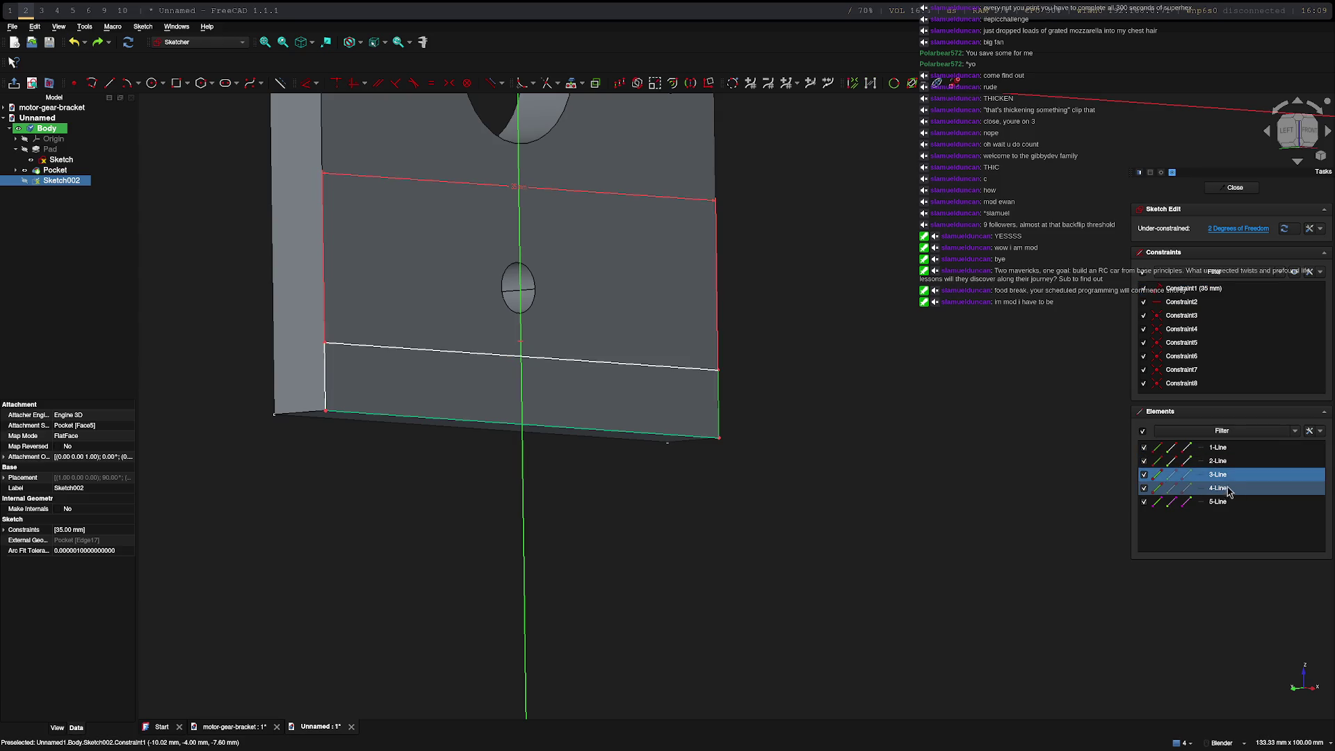
{"action": "left_click", "coordinate": [1225, 476]}
{"action": "left_click", "coordinate": [1224, 462]}
{"action": "left_click", "coordinate": [1224, 477]}
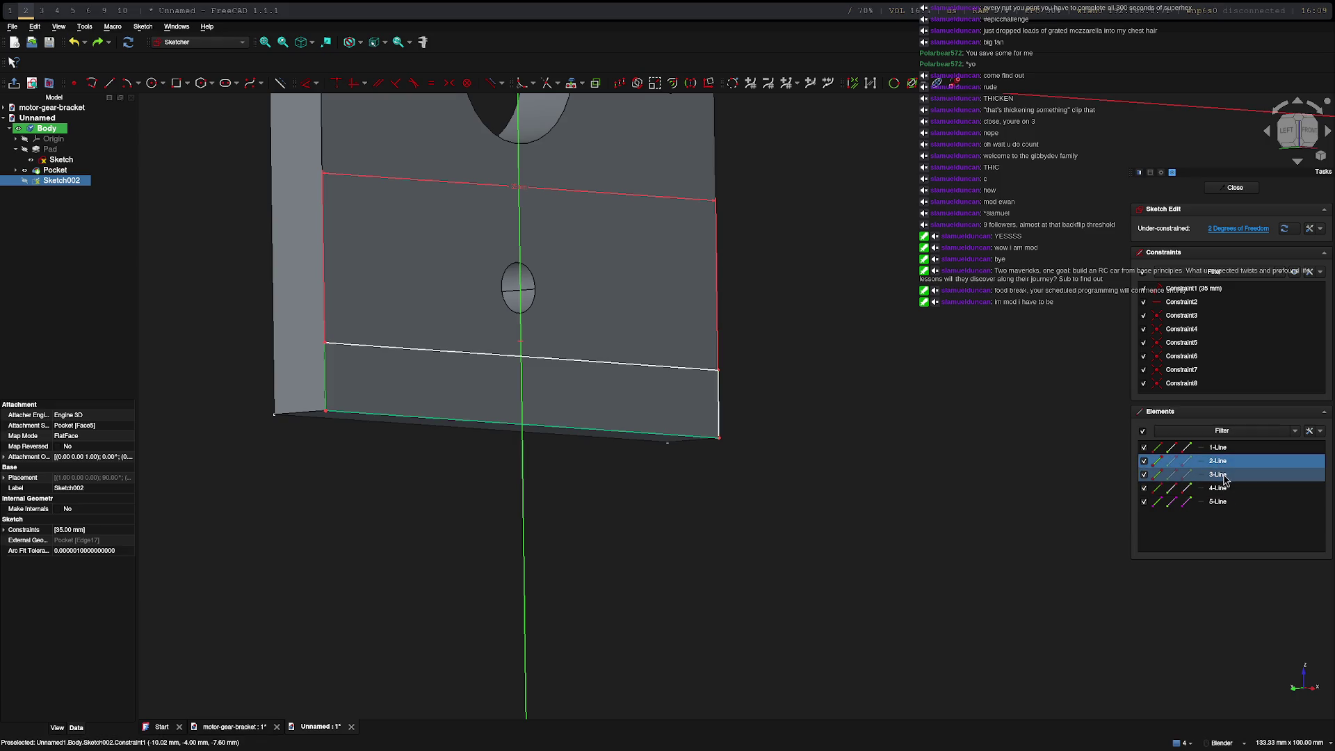
{"action": "left_click", "coordinate": [1222, 491]}
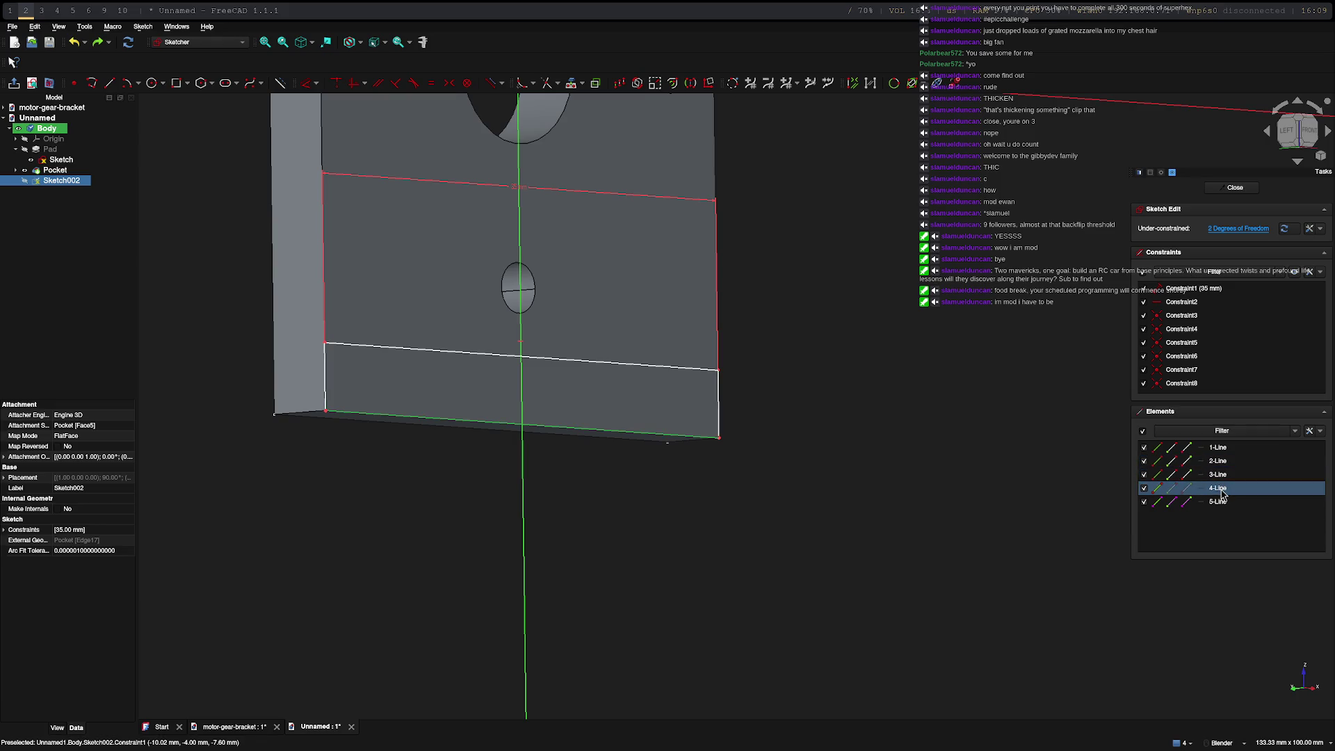
{"action": "left_click", "coordinate": [1222, 504]}
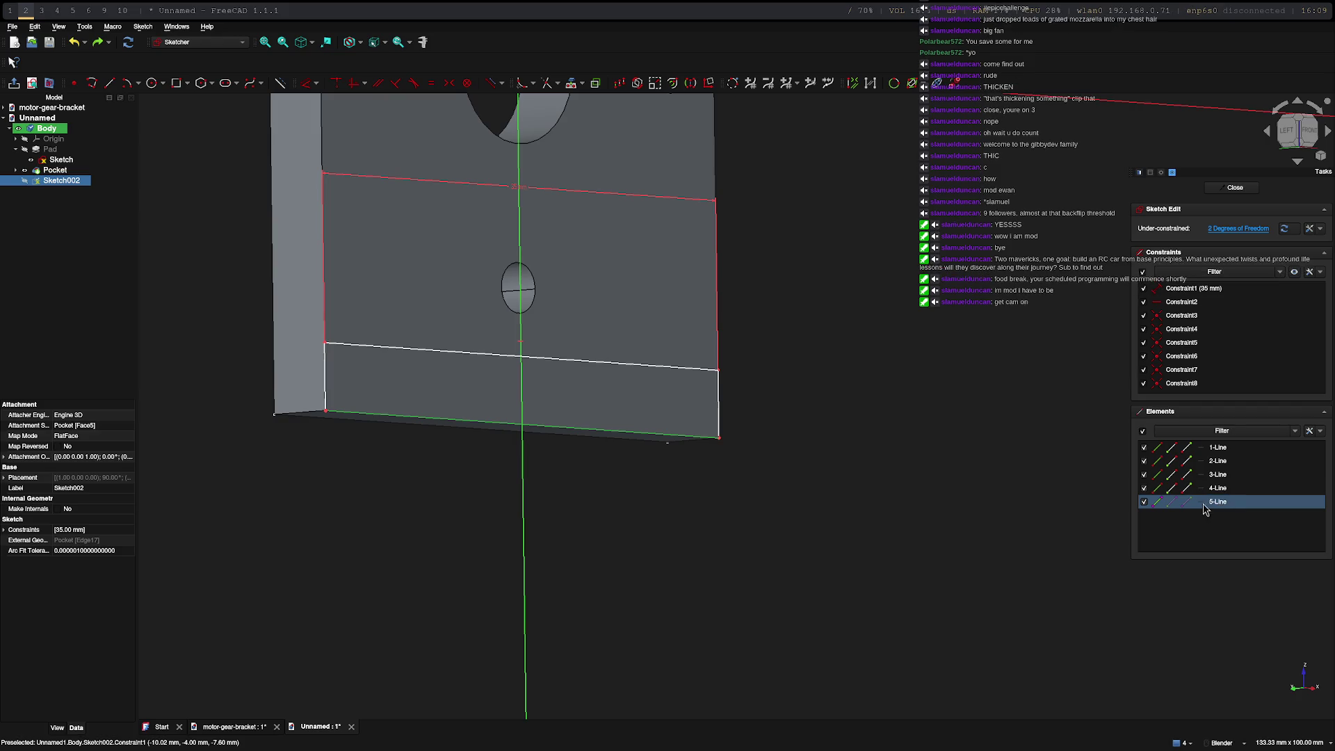
{"action": "right_click", "coordinate": [1202, 506]}
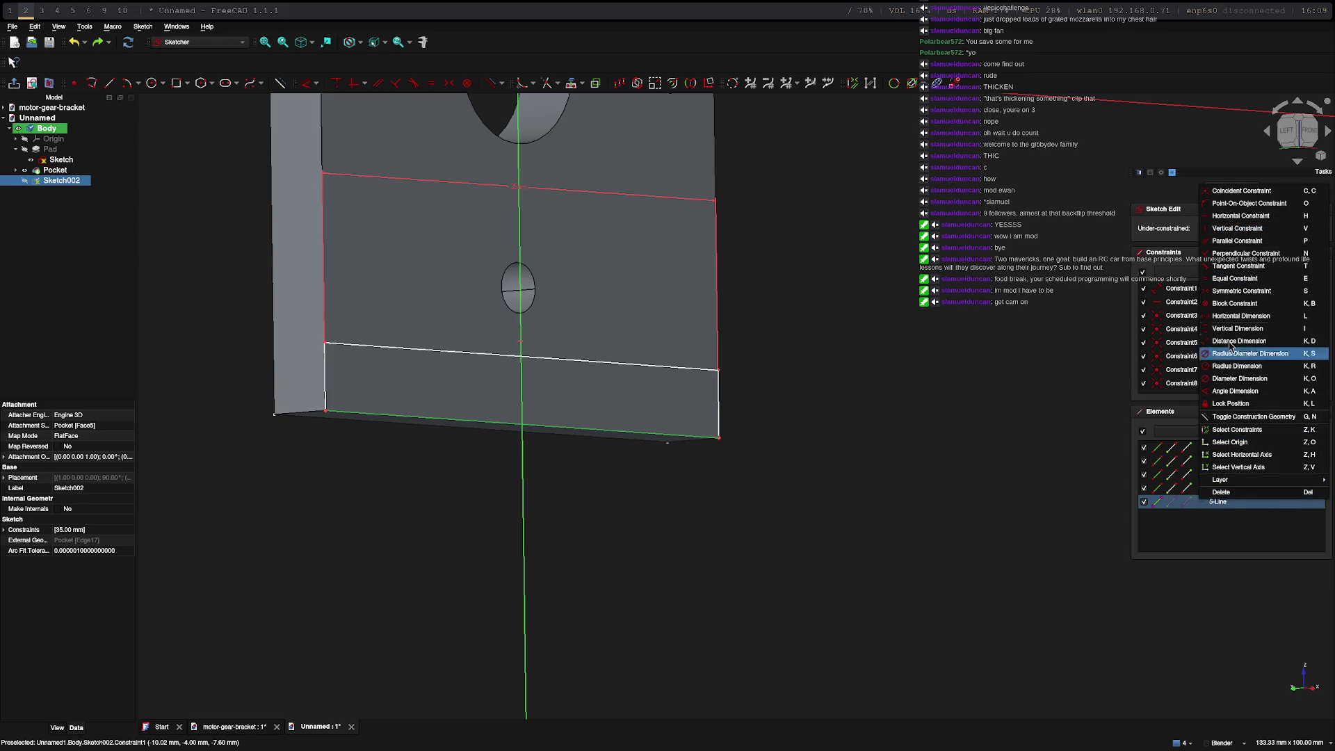
{"action": "left_click", "coordinate": [1222, 492]}
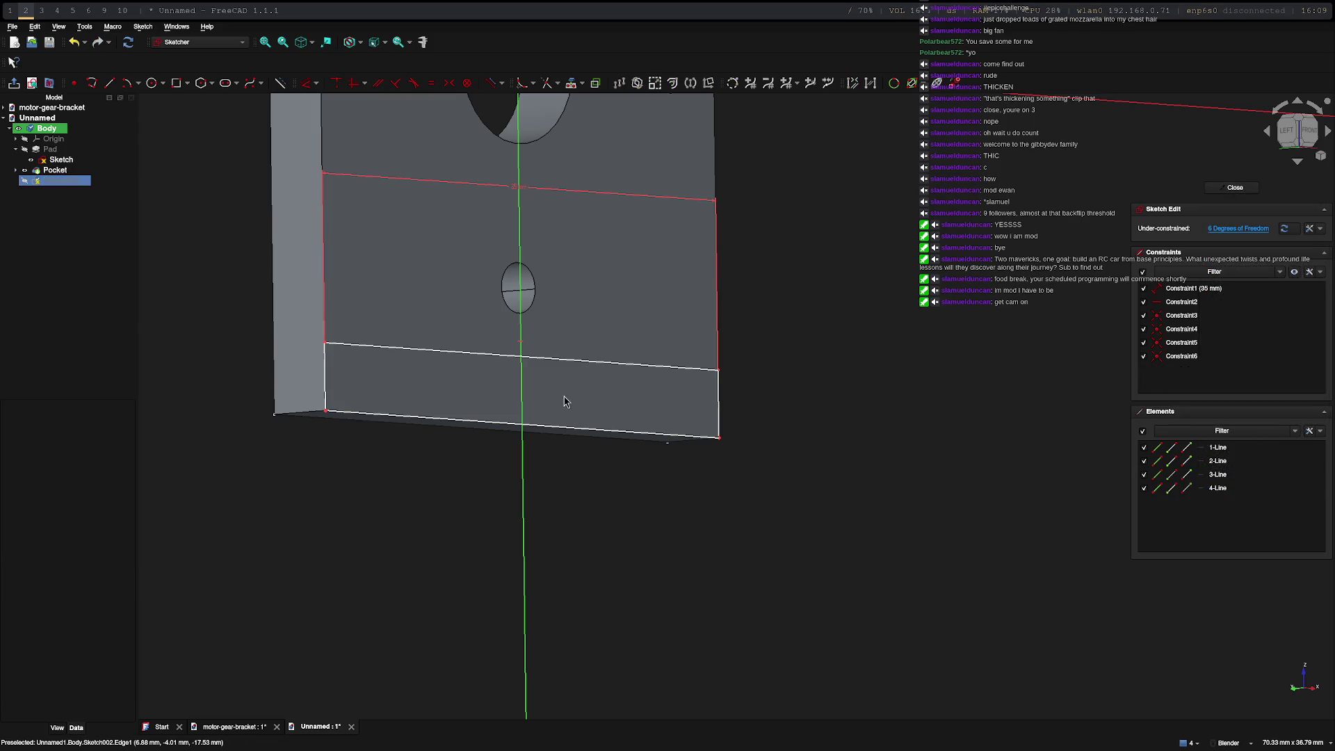
Check the remaining rectangle edges, then close Sketch002
{"action": "left_click", "coordinate": [610, 435]}
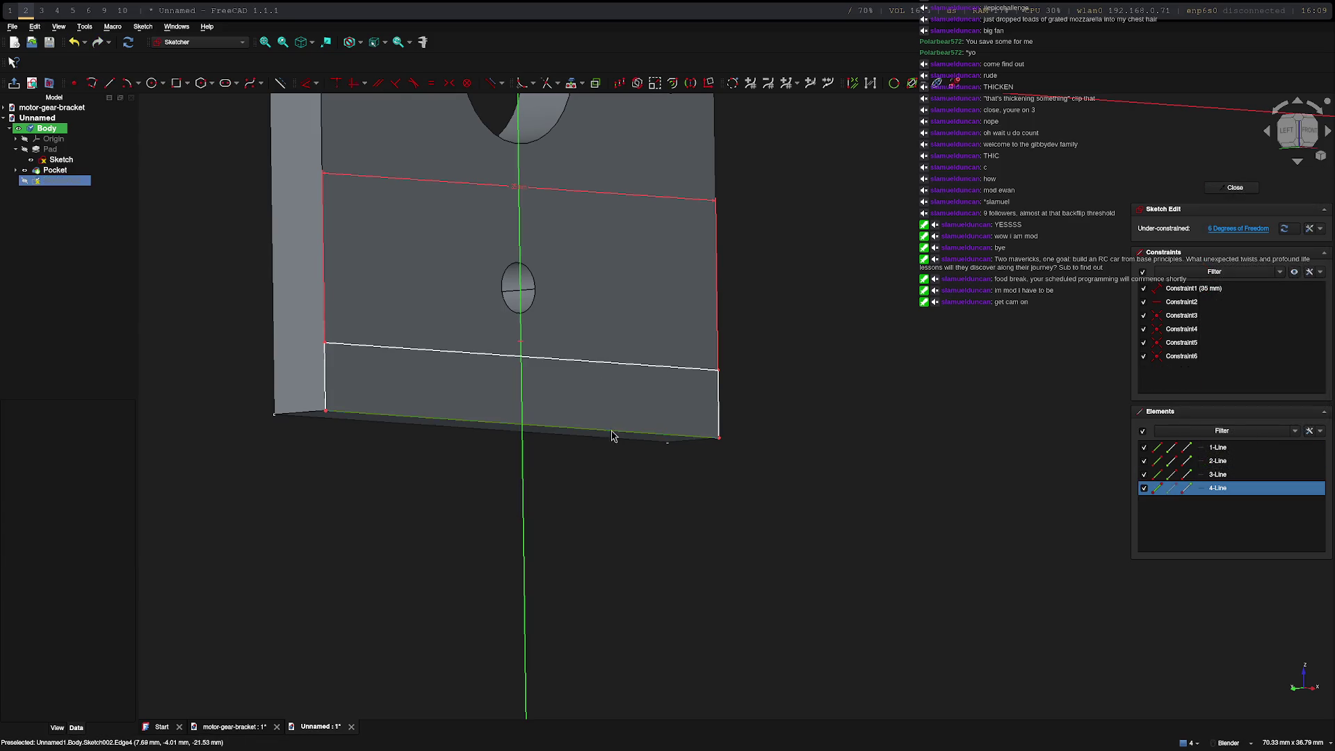
{"action": "left_click", "coordinate": [718, 397]}
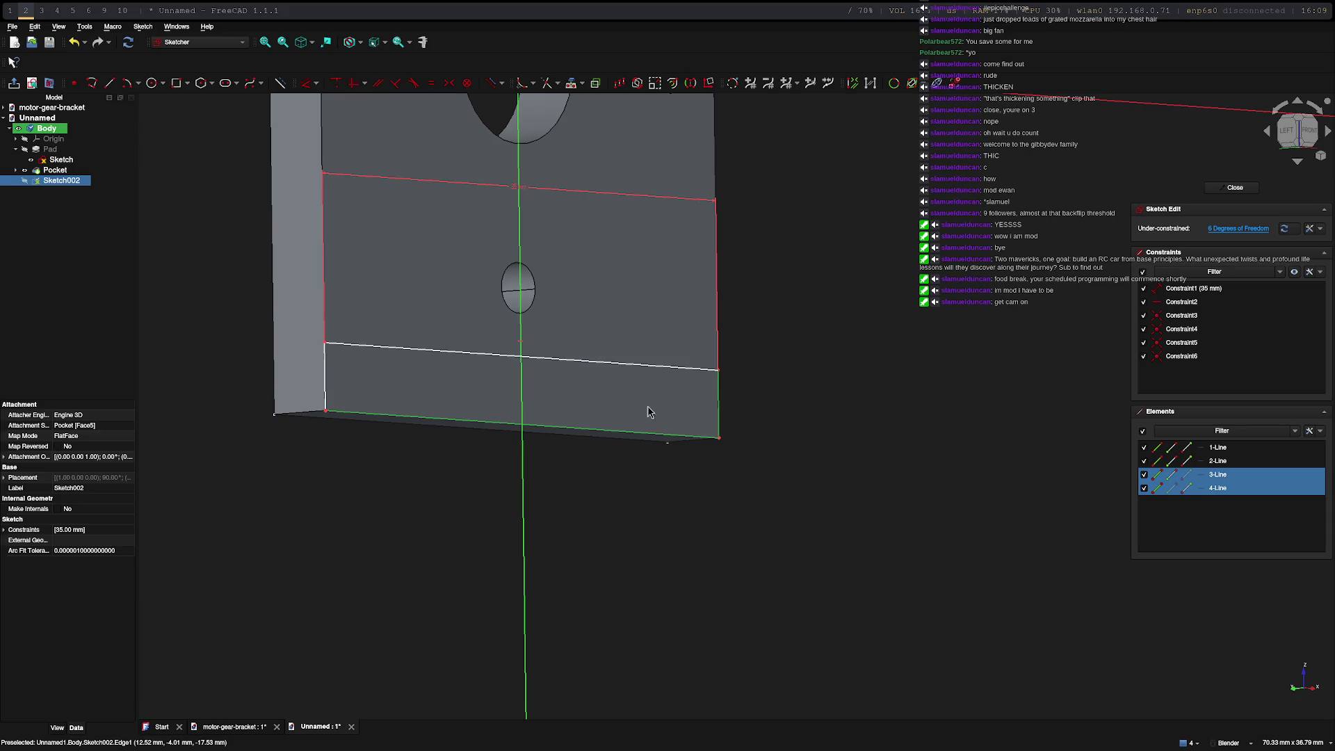
{"action": "left_click", "coordinate": [669, 370]}
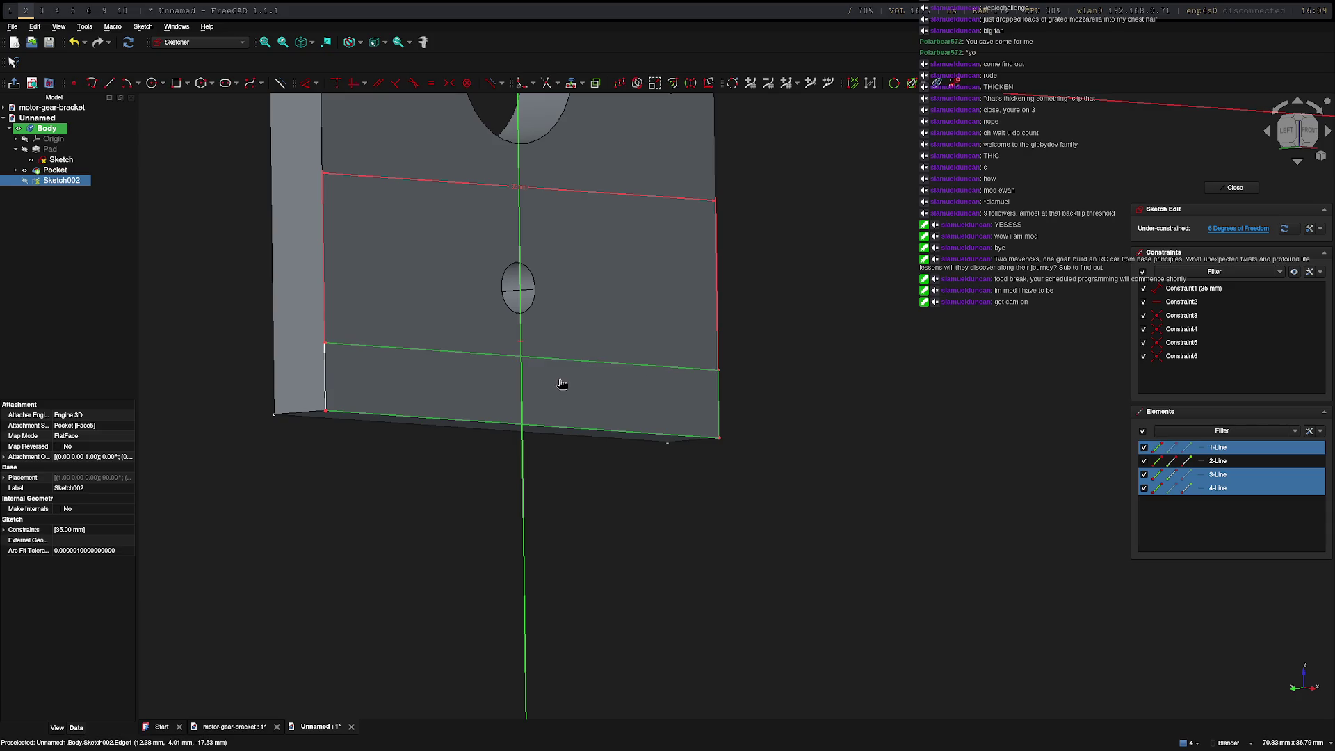
{"action": "left_click", "coordinate": [325, 368]}
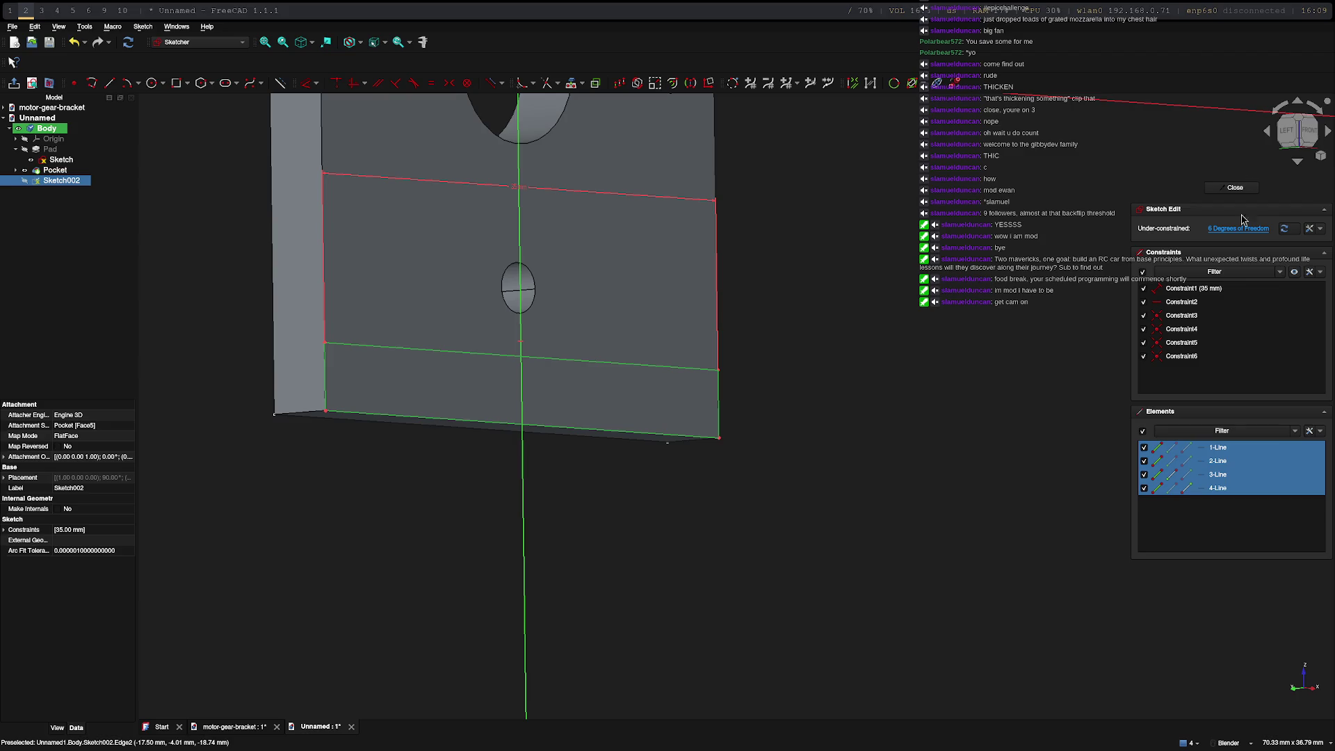
{"action": "left_click", "coordinate": [1230, 187]}
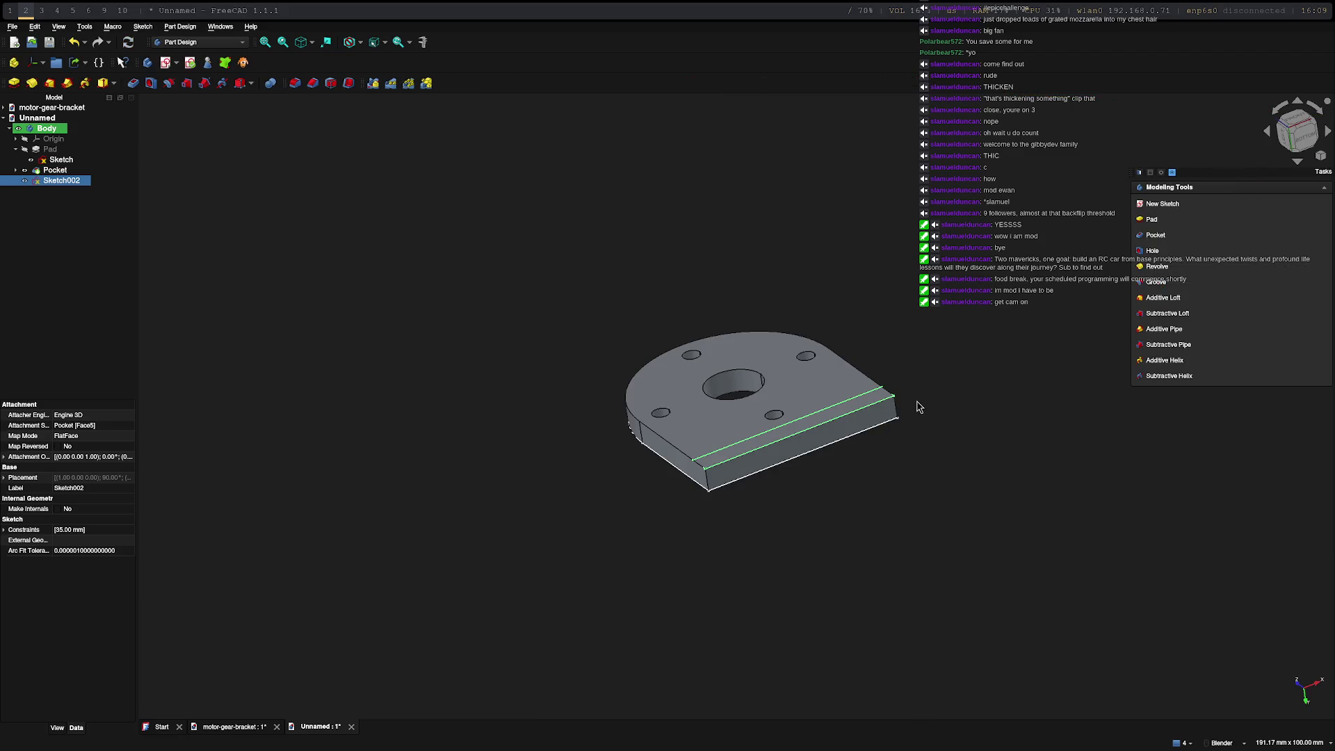
Pad Sketch002 to a 15 mm length, creating the upright wall Pad001
{"action": "scroll", "coordinate": [699, 431], "scroll_direction": "up", "scroll_amount": 4}
{"action": "scroll", "coordinate": [706, 432], "scroll_direction": "down", "scroll_amount": 4}
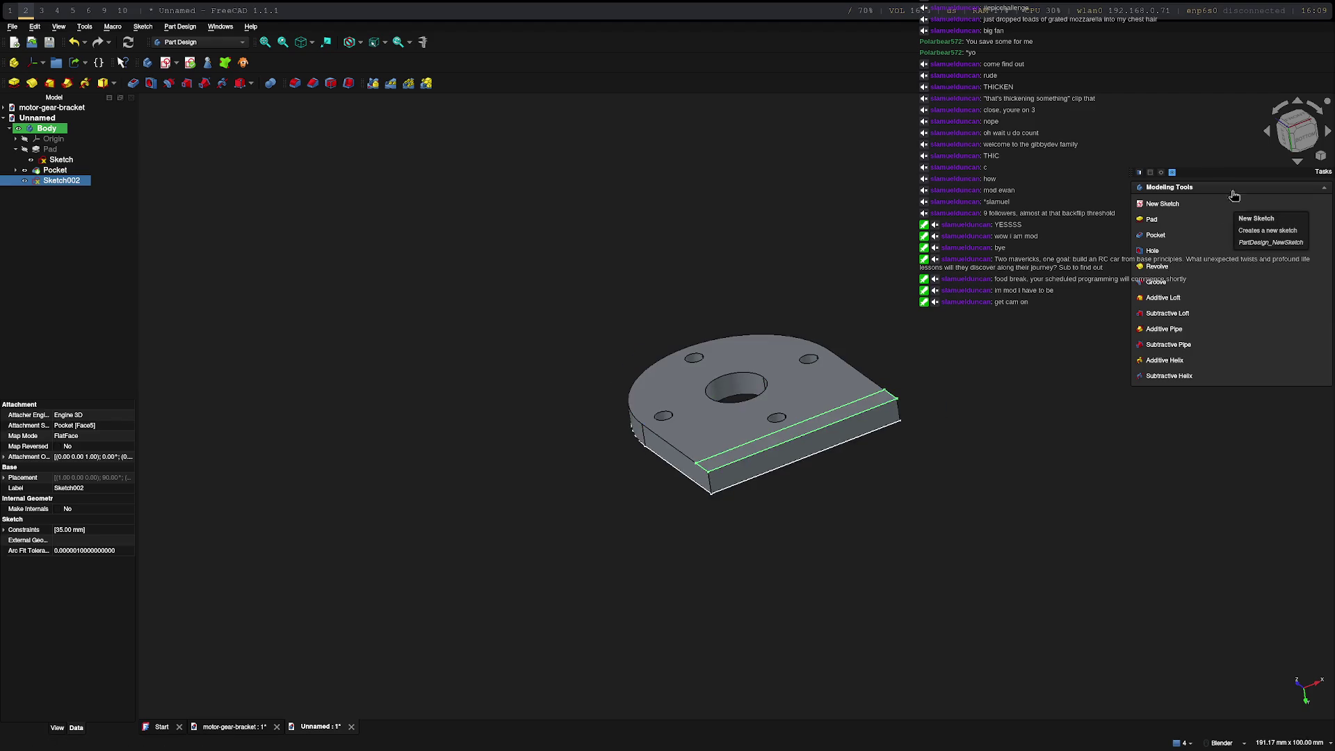
{"action": "left_click", "coordinate": [1151, 221]}
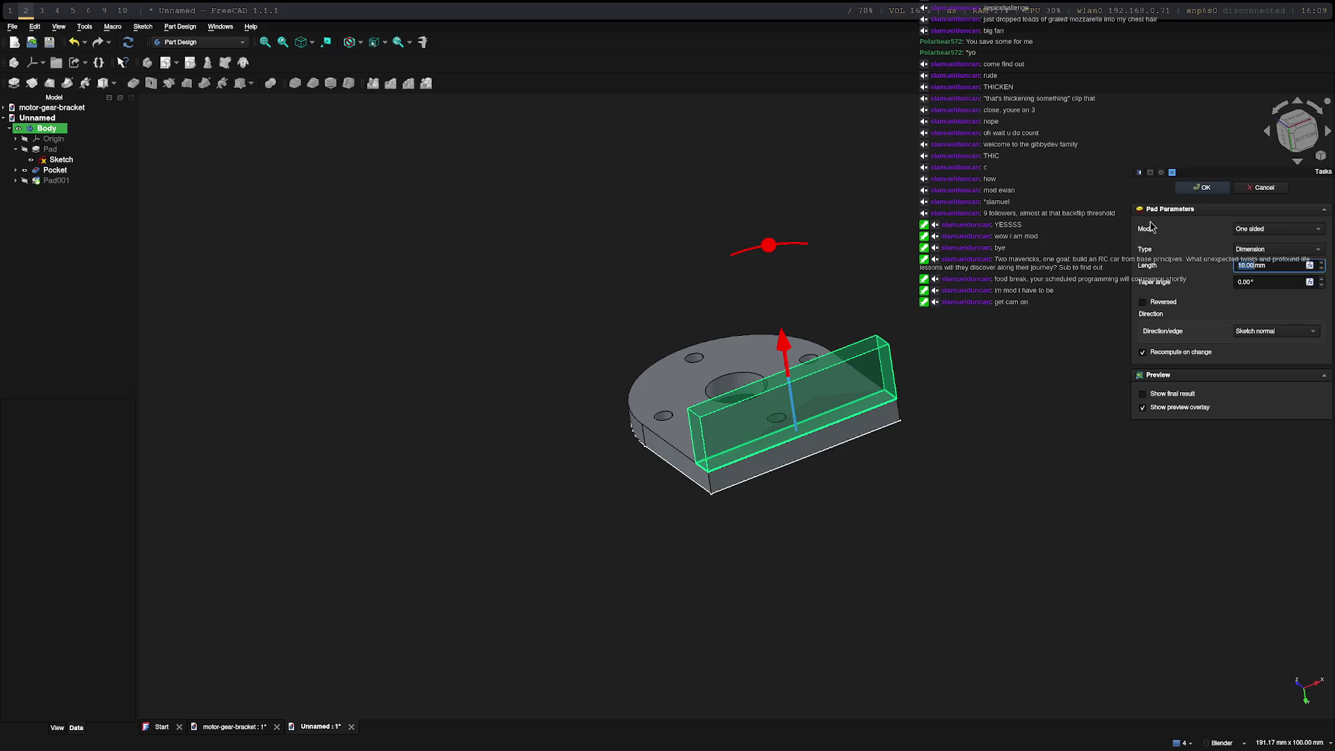
{"action": "key", "text": "super+0"}
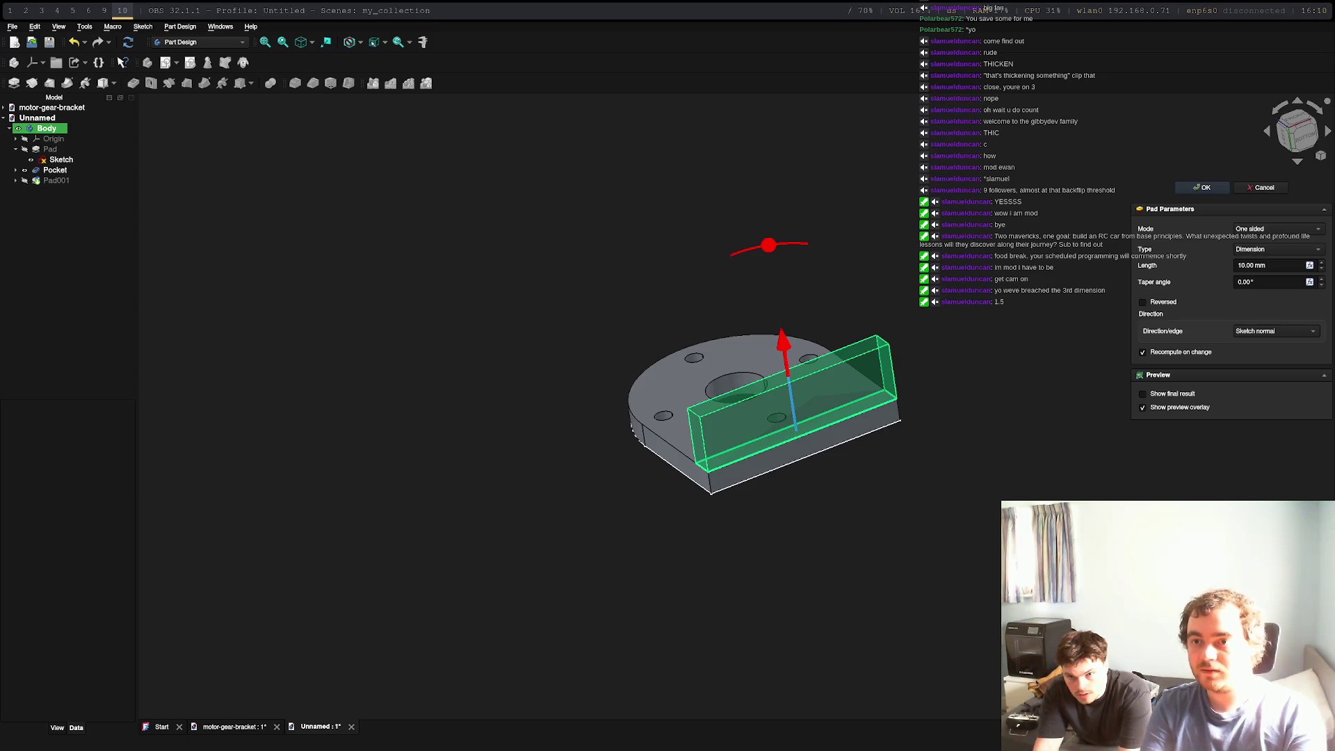
{"action": "left_click", "coordinate": [1250, 265]}
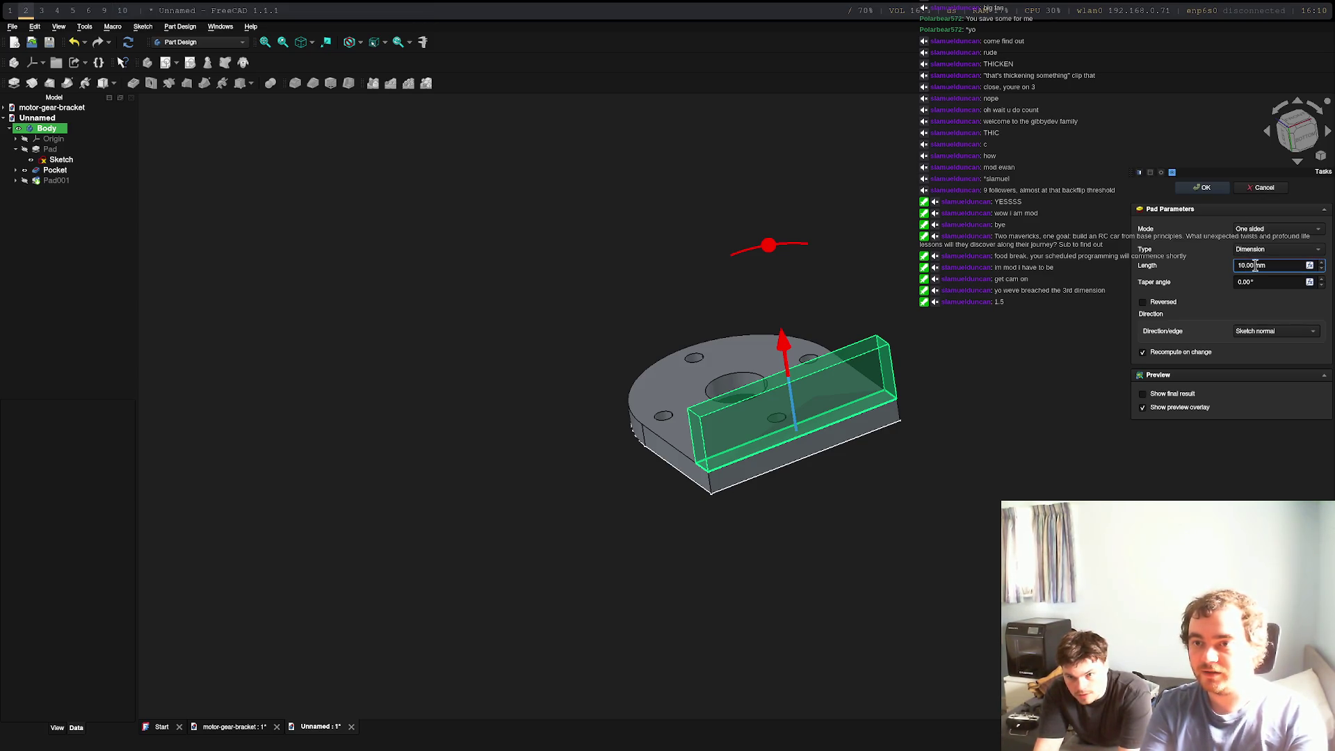
{"action": "type", "text": "15"}
{"action": "key", "text": "Return"}
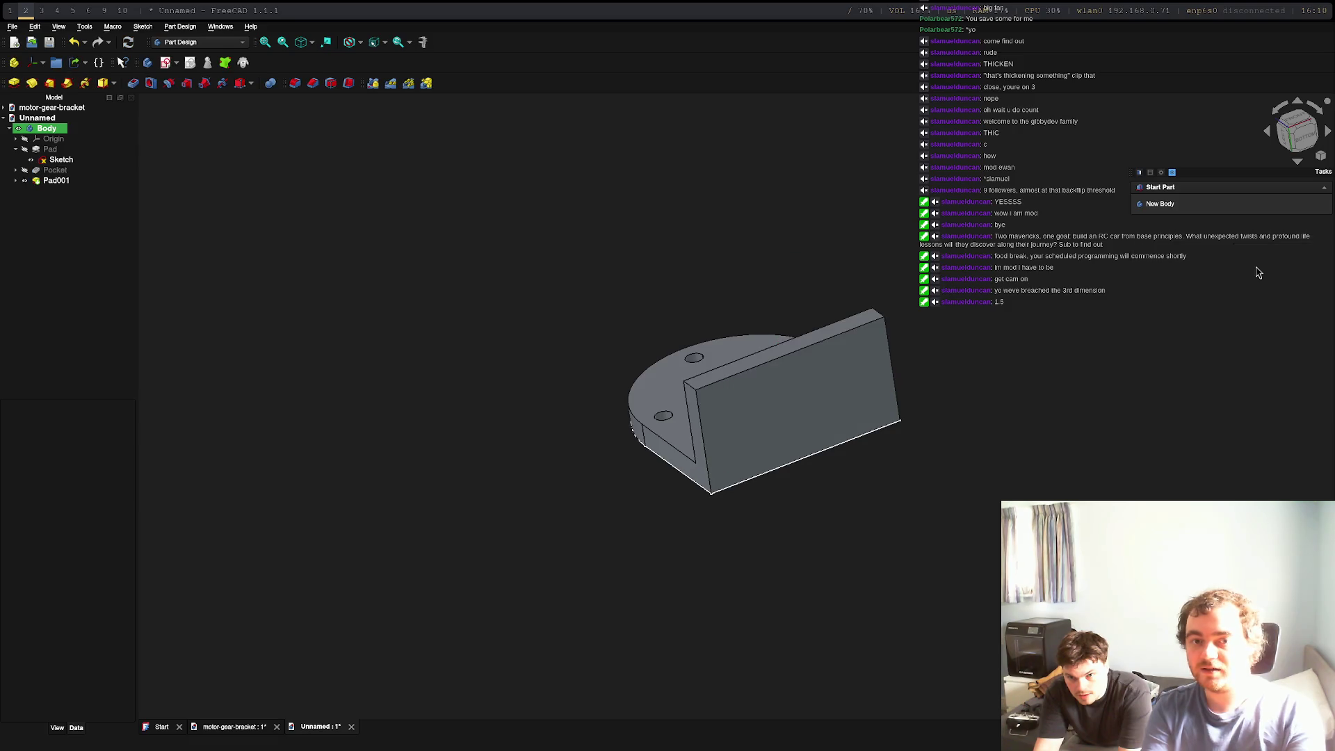
Create an empty Sketch003 on the wall's outer face, then switch to the browser
{"action": "mouse_move", "coordinate": [902, 453]}
{"action": "middle_mouse_down"}
{"action": "mouse_move", "coordinate": [736, 623]}
{"action": "mouse_move", "coordinate": [601, 521]}
{"action": "mouse_move", "coordinate": [813, 509]}
{"action": "mouse_move", "coordinate": [1073, 394]}
{"action": "mouse_move", "coordinate": [678, 437]}
{"action": "mouse_move", "coordinate": [932, 587]}
{"action": "mouse_move", "coordinate": [921, 440]}
{"action": "mouse_move", "coordinate": [750, 410]}
{"action": "mouse_move", "coordinate": [800, 543]}
{"action": "mouse_move", "coordinate": [813, 634]}
{"action": "mouse_move", "coordinate": [716, 629]}
{"action": "middle_mouse_up"}
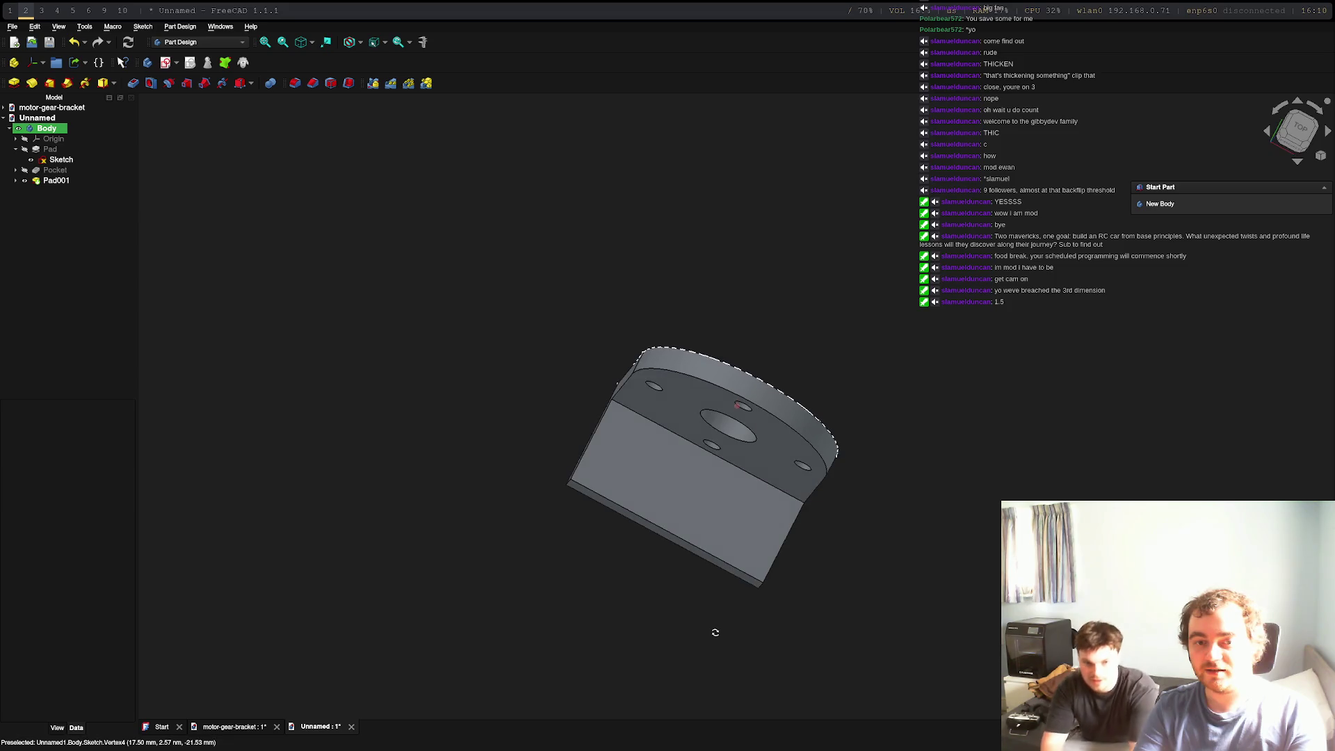
{"action": "left_click", "coordinate": [690, 499]}
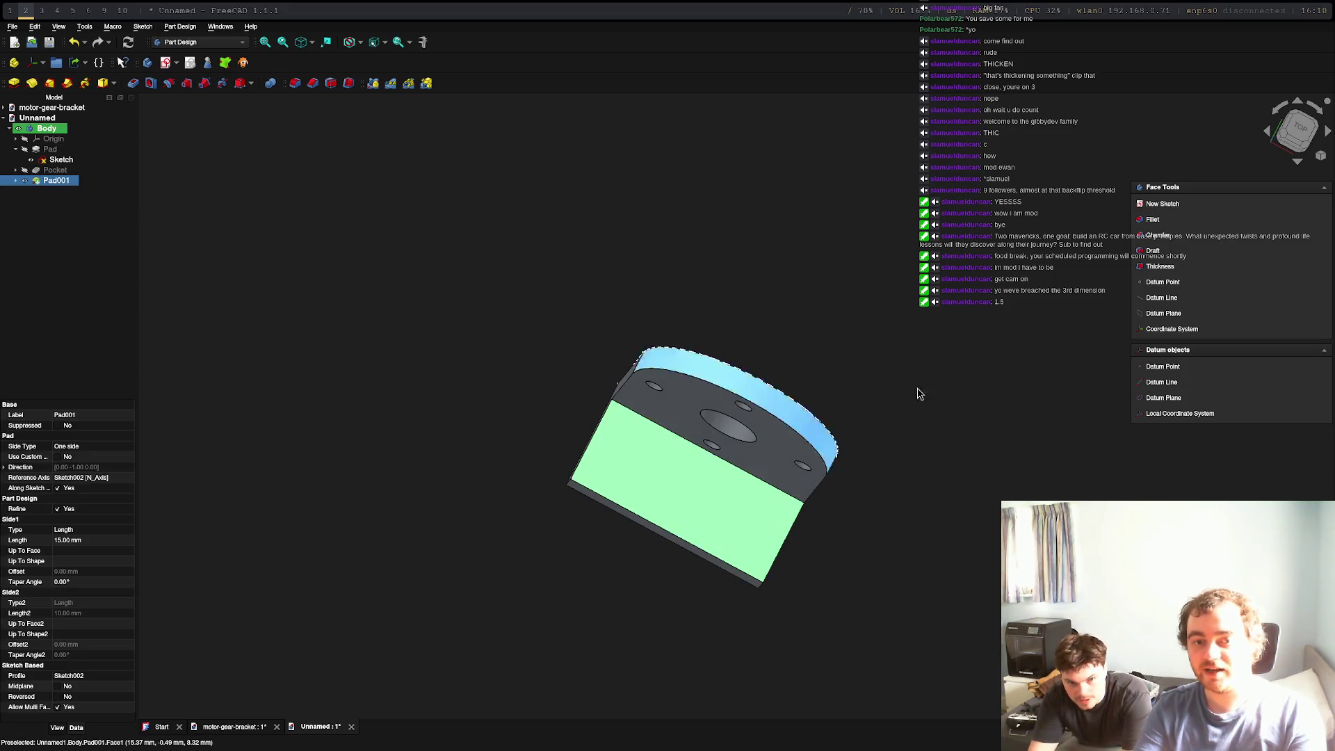
{"action": "left_click", "coordinate": [1175, 211]}
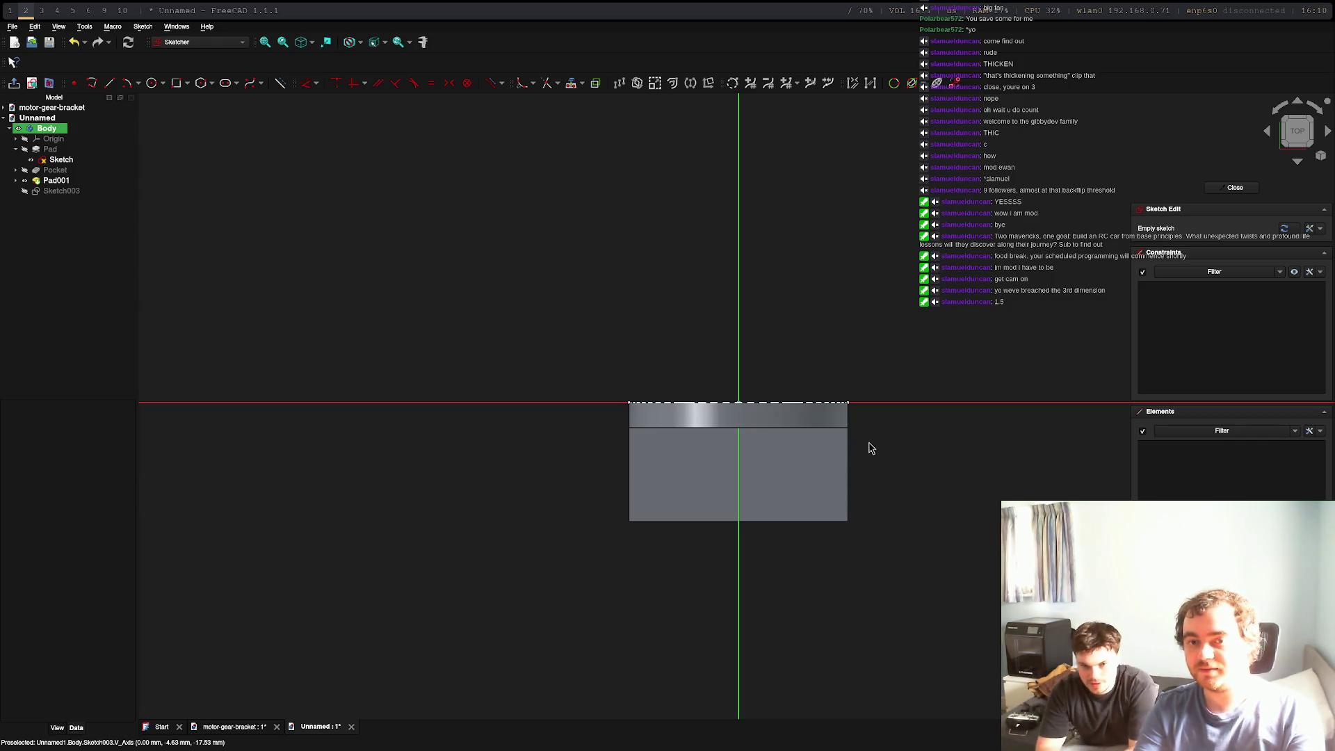
{"action": "key", "text": "Escape"}
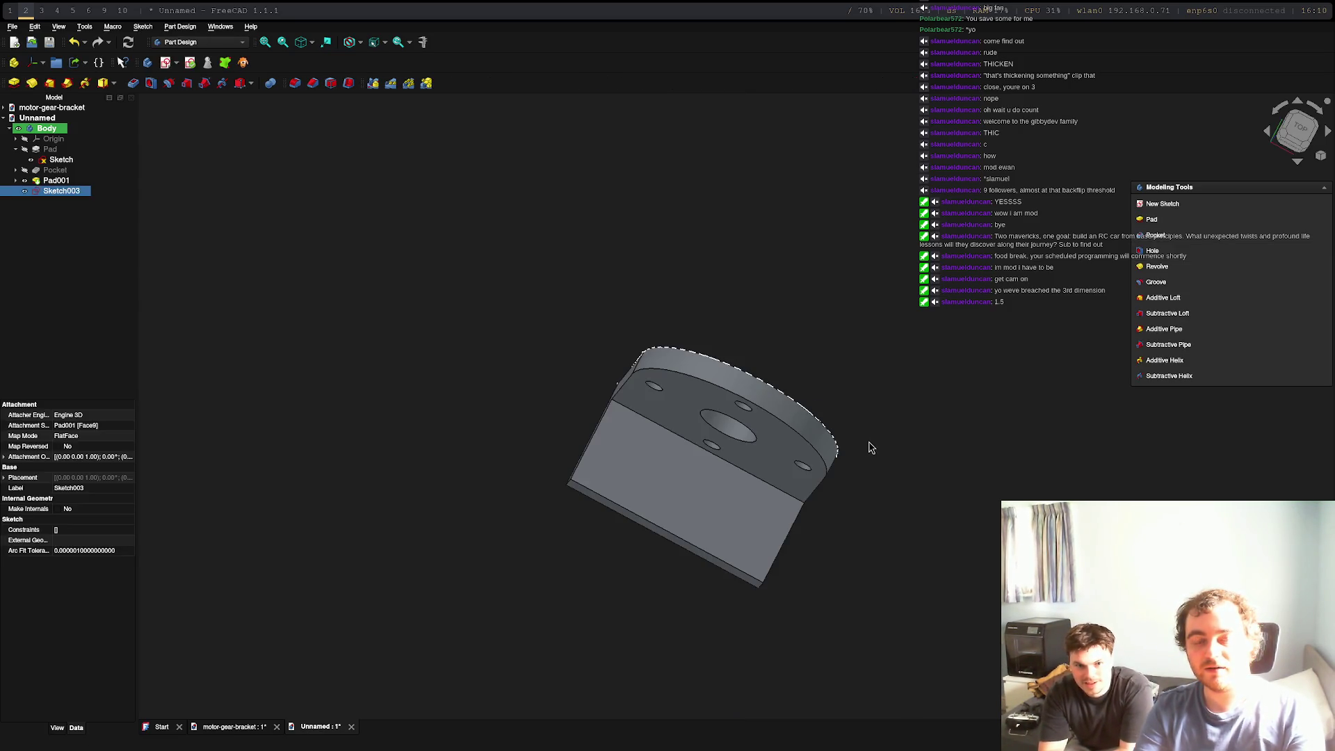
{"action": "key", "text": "super+3"}
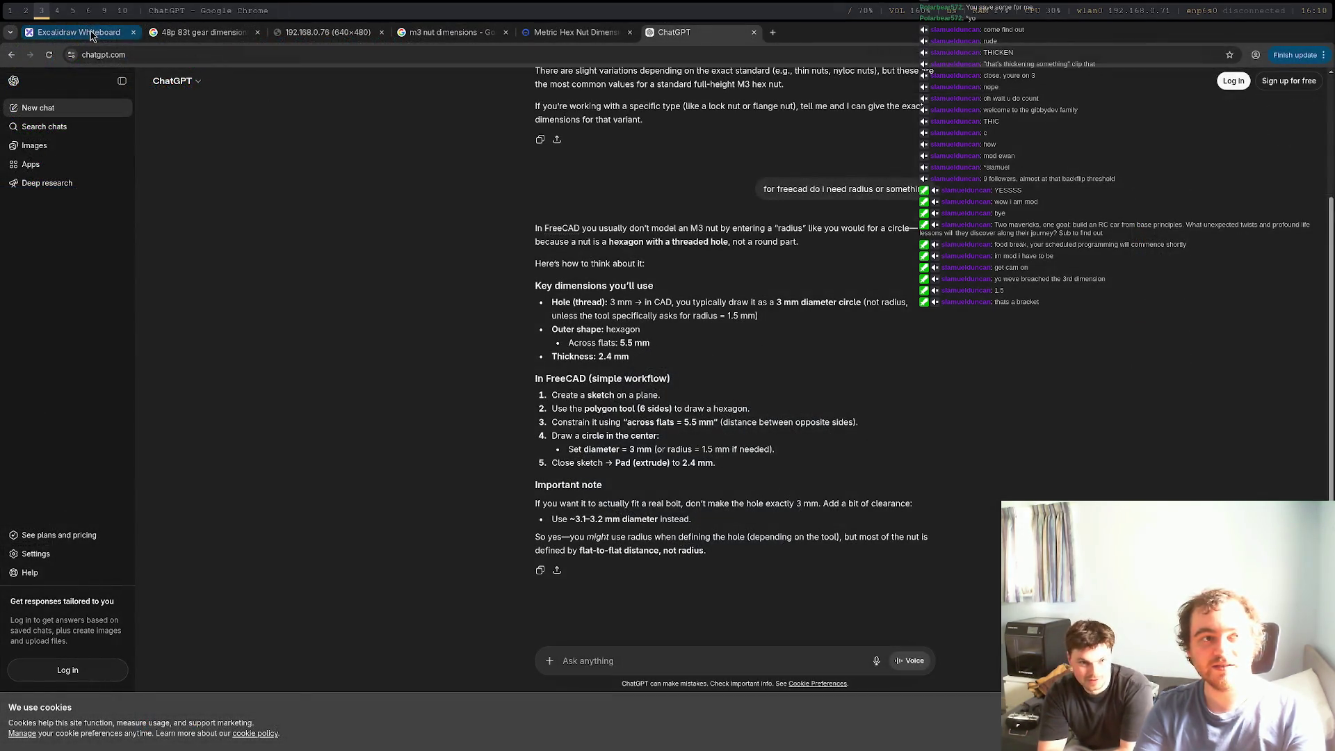
Sketch a line over the Excalidraw nut doodle, check the hex nut chart, return to FreeCAD
{"action": "left_click", "coordinate": [123, 40]}
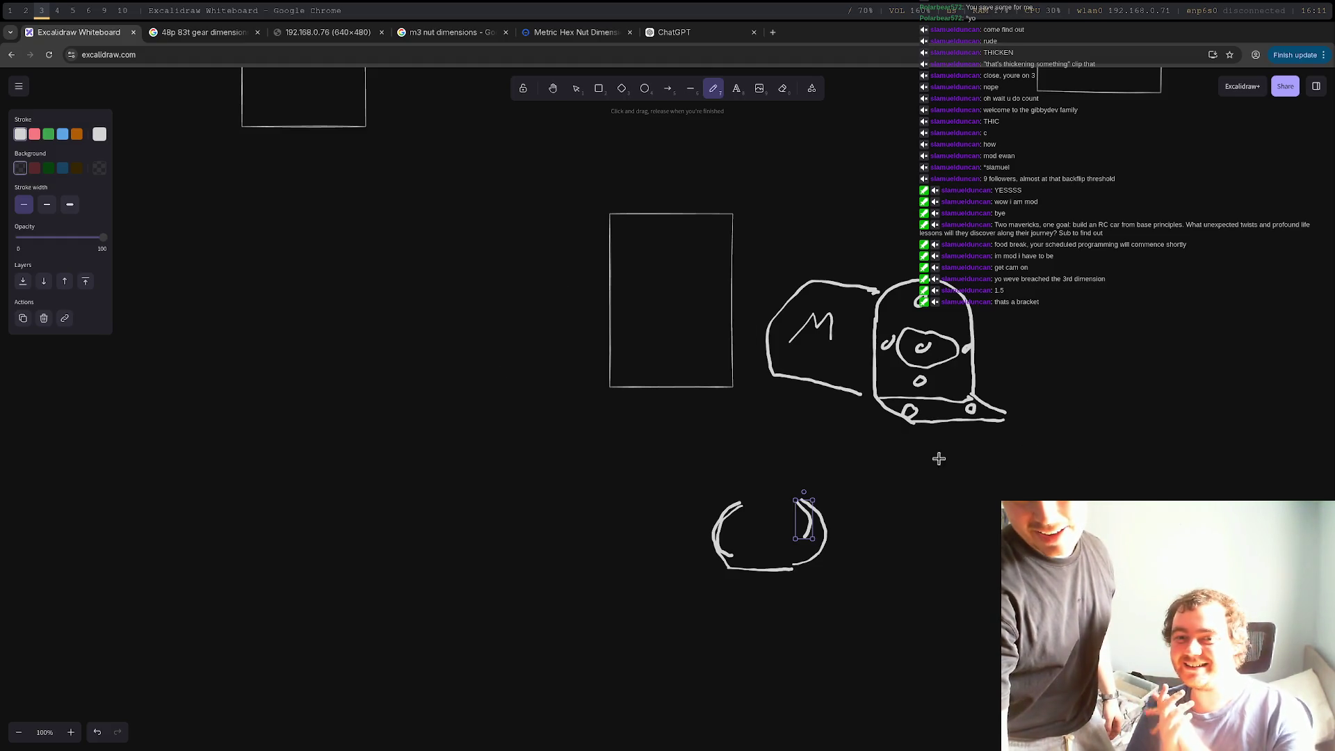
{"action": "left_click_drag", "start_coordinate": [779, 549], "coordinate": [738, 475]}
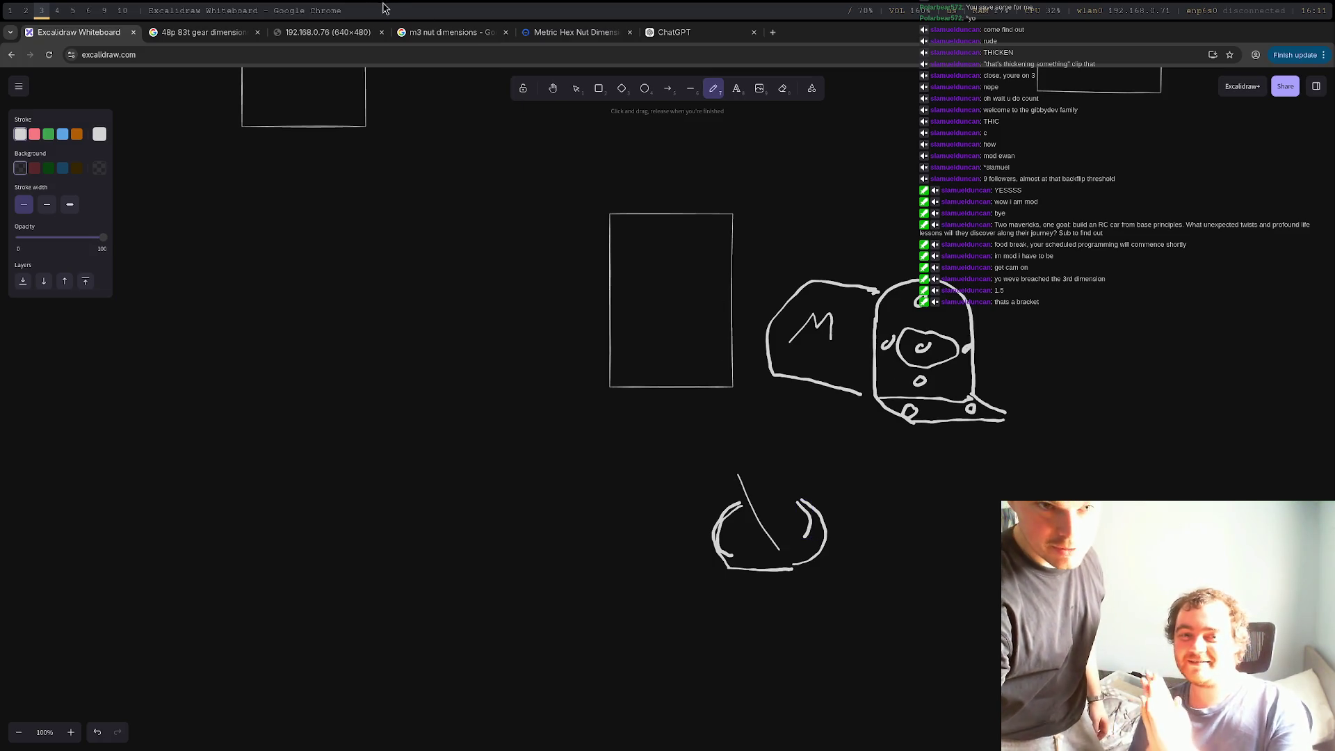
{"action": "left_click", "coordinate": [567, 34]}
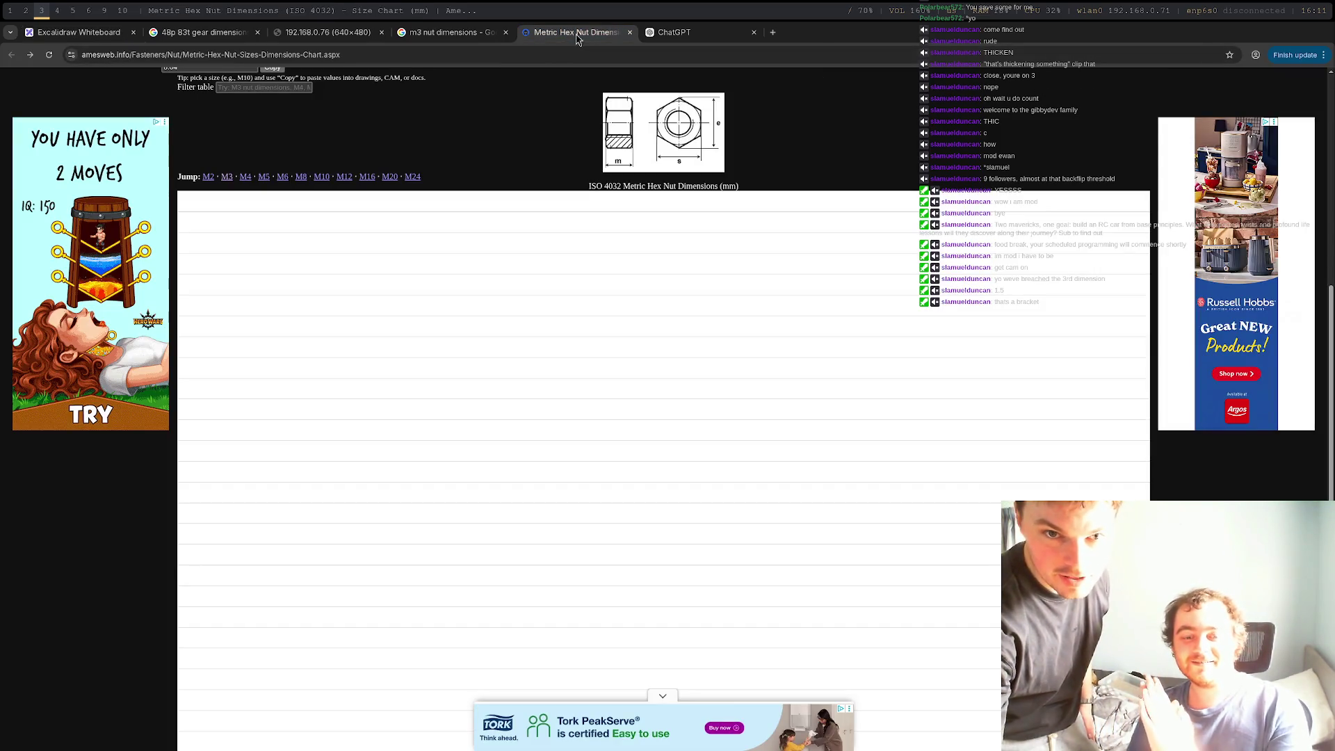
{"action": "key", "text": "super+2"}
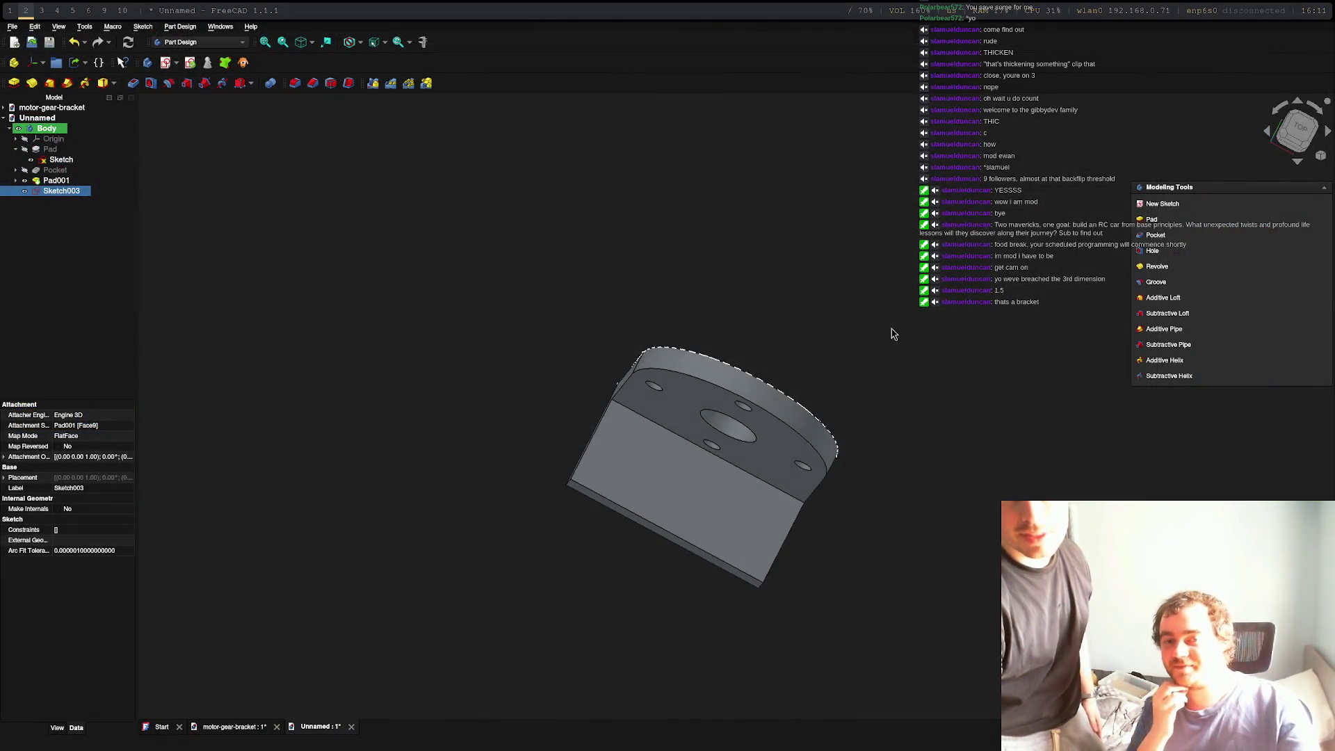
Orbit the bracket to an isometric view and reopen Sketch003 from the model tree
{"action": "left_click", "coordinate": [973, 353]}
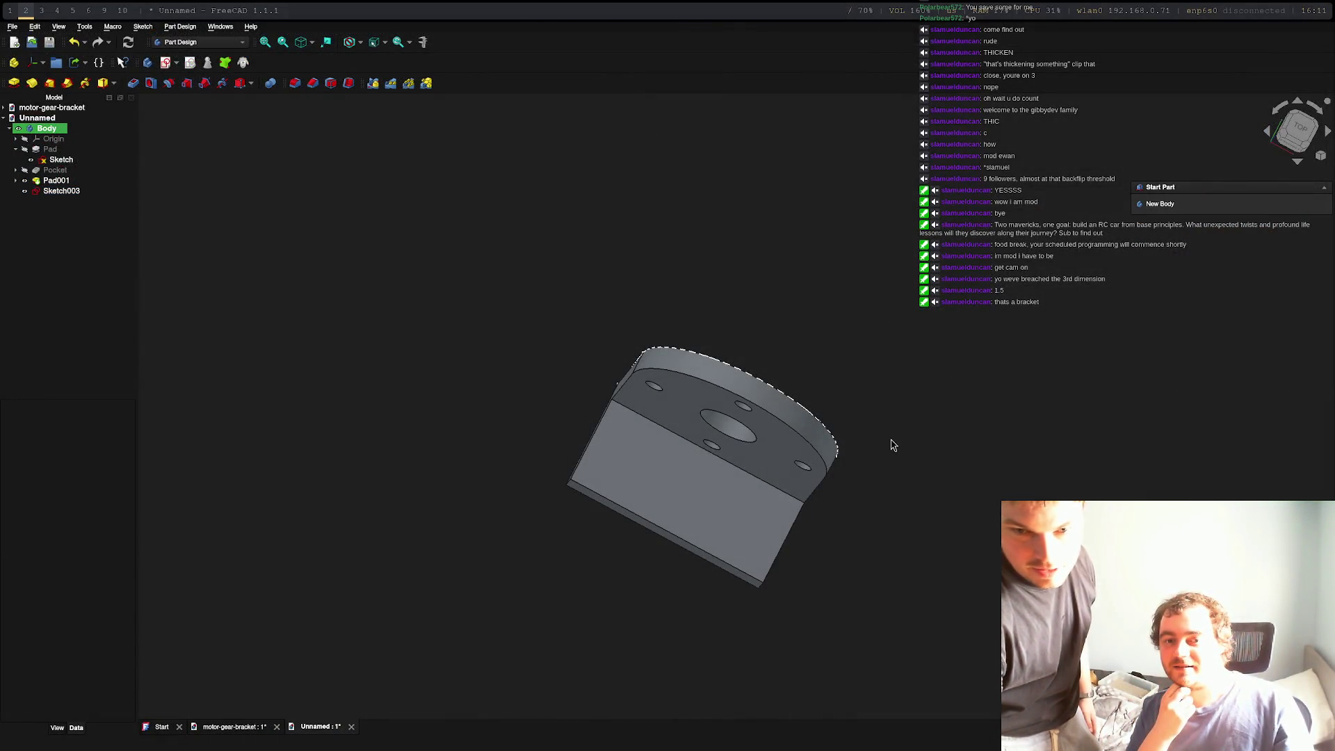
{"action": "right_click", "coordinate": [911, 317]}
{"action": "left_click", "coordinate": [852, 354]}
{"action": "mouse_move", "coordinate": [855, 362]}
{"action": "middle_mouse_down"}
{"action": "mouse_move", "coordinate": [870, 301]}
{"action": "mouse_move", "coordinate": [955, 317]}
{"action": "middle_mouse_up"}
{"action": "mouse_move", "coordinate": [1036, 365]}
{"action": "middle_mouse_down"}
{"action": "mouse_move", "coordinate": [903, 259]}
{"action": "mouse_move", "coordinate": [909, 298]}
{"action": "mouse_move", "coordinate": [876, 415]}
{"action": "middle_mouse_up"}
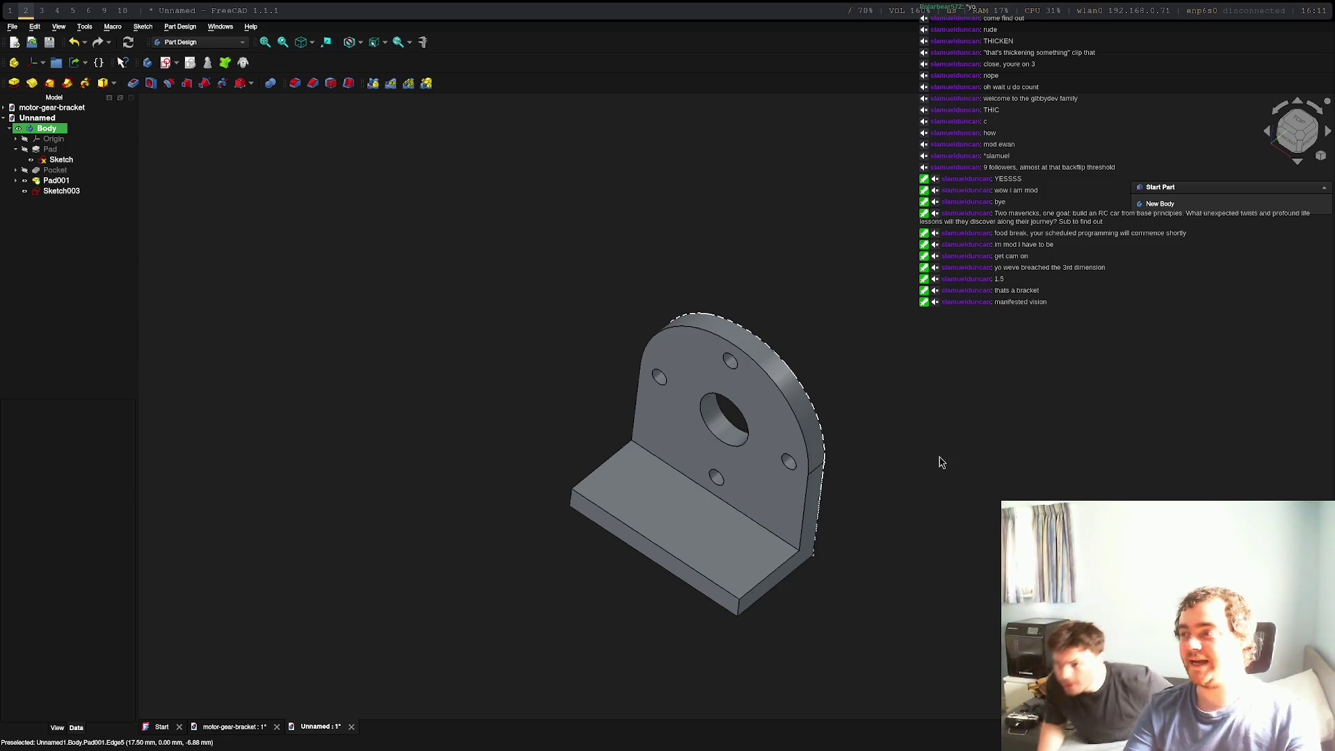
{"action": "left_click", "coordinate": [684, 544]}
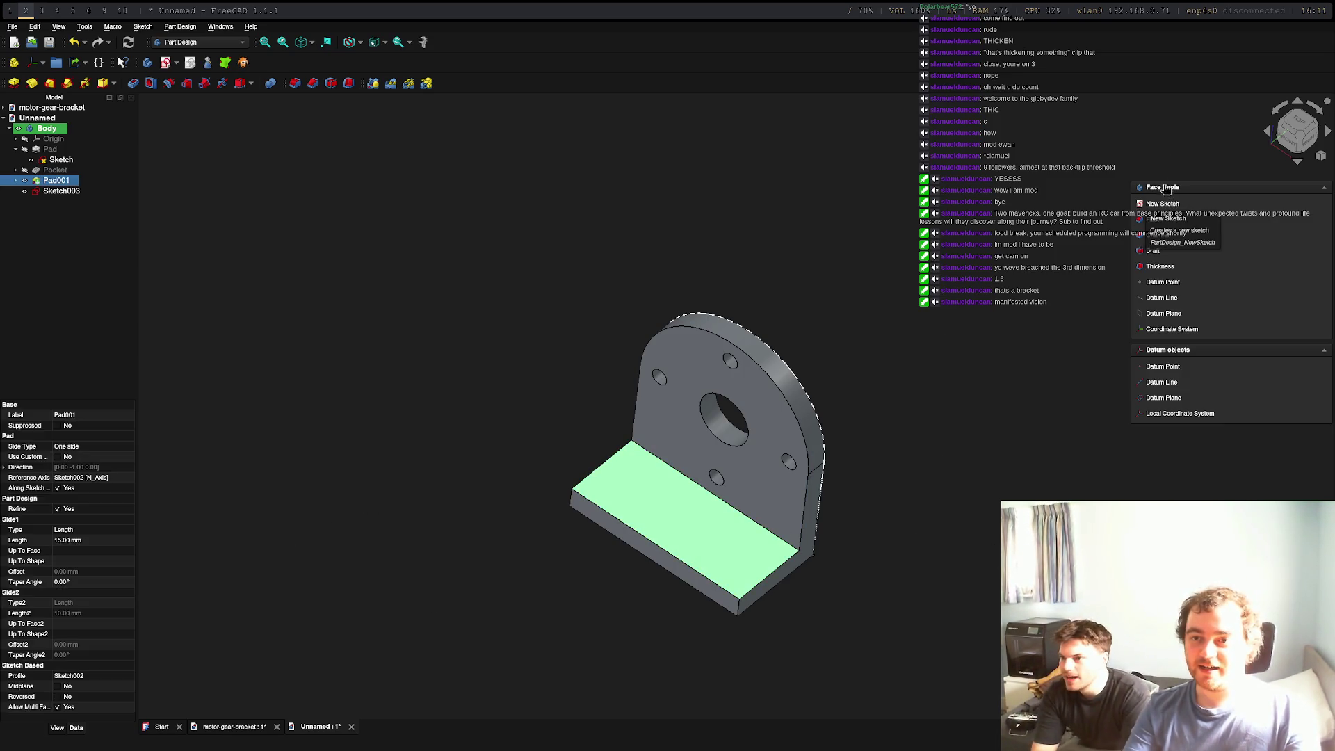
{"action": "double_click", "coordinate": [62, 192]}
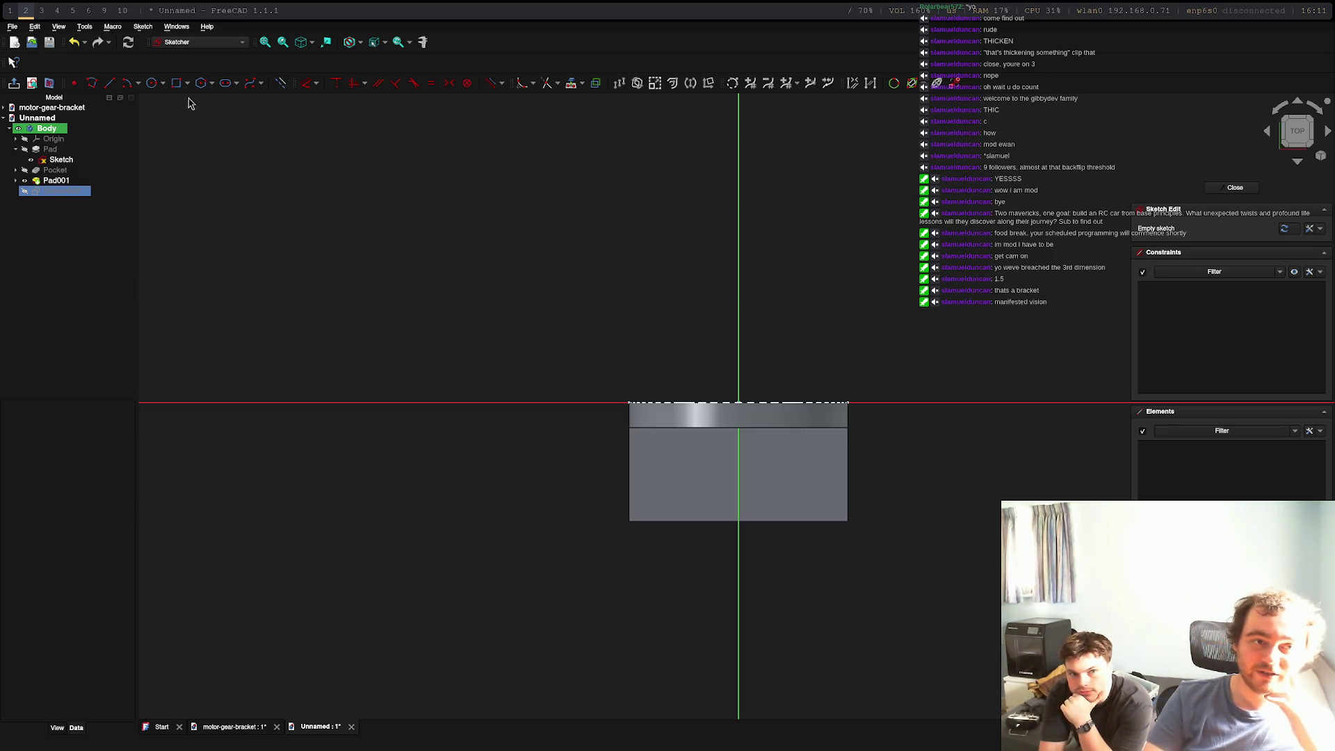
Draw a centred 30 mm × 10 mm construction rectangle on the vertical axis
{"action": "left_click", "coordinate": [187, 83]}
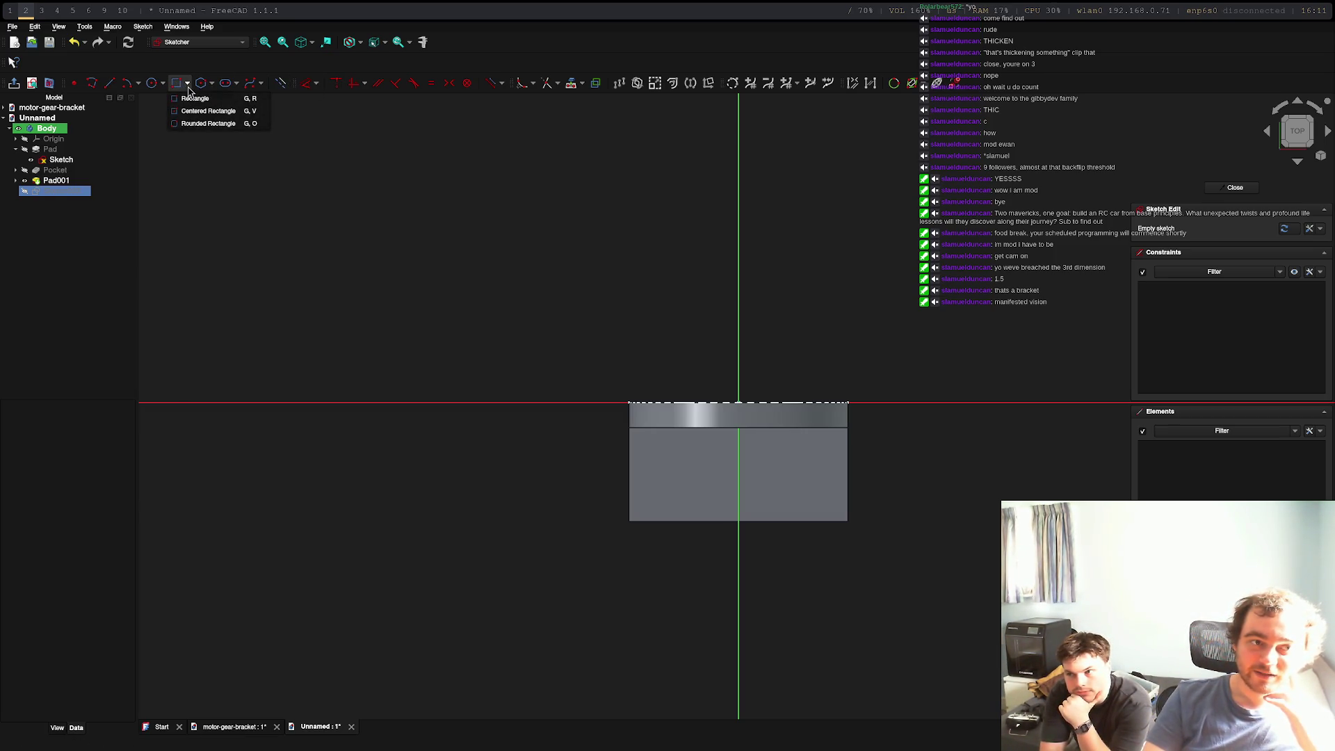
{"action": "left_click", "coordinate": [202, 110]}
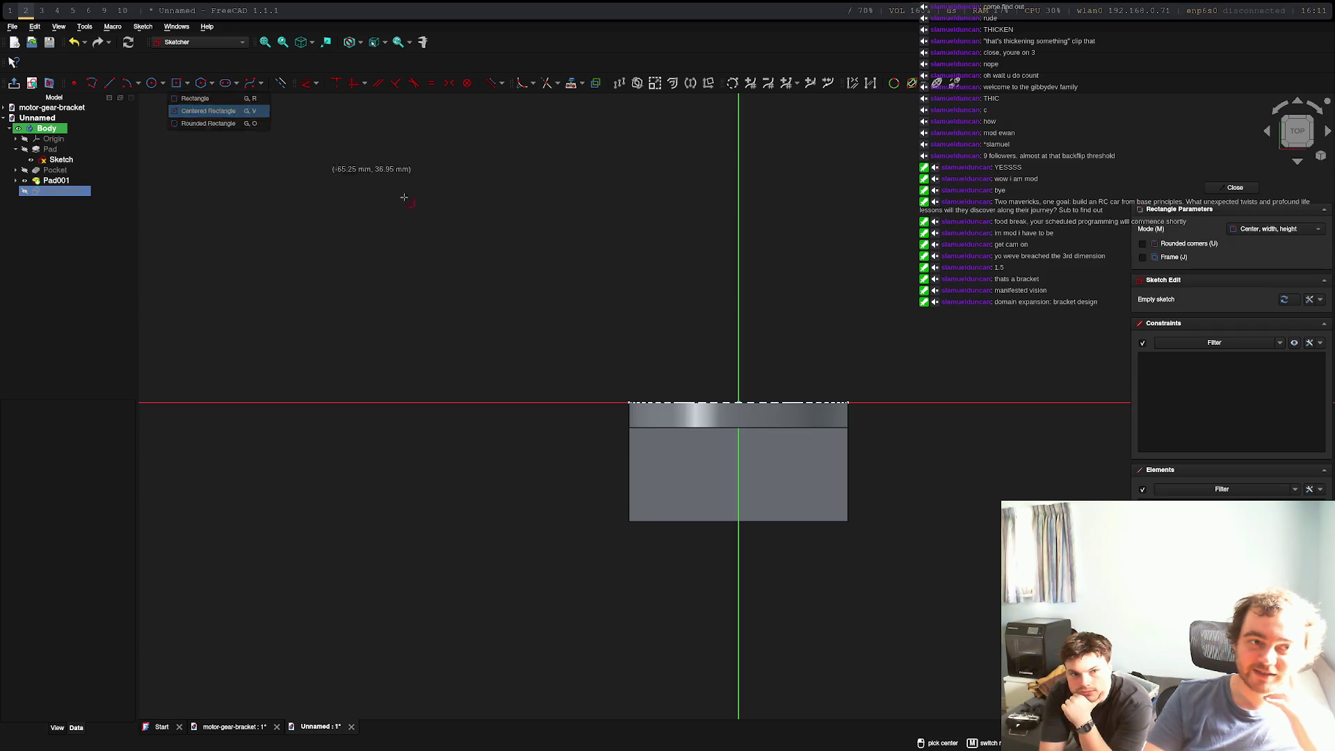
{"action": "left_click", "coordinate": [738, 478]}
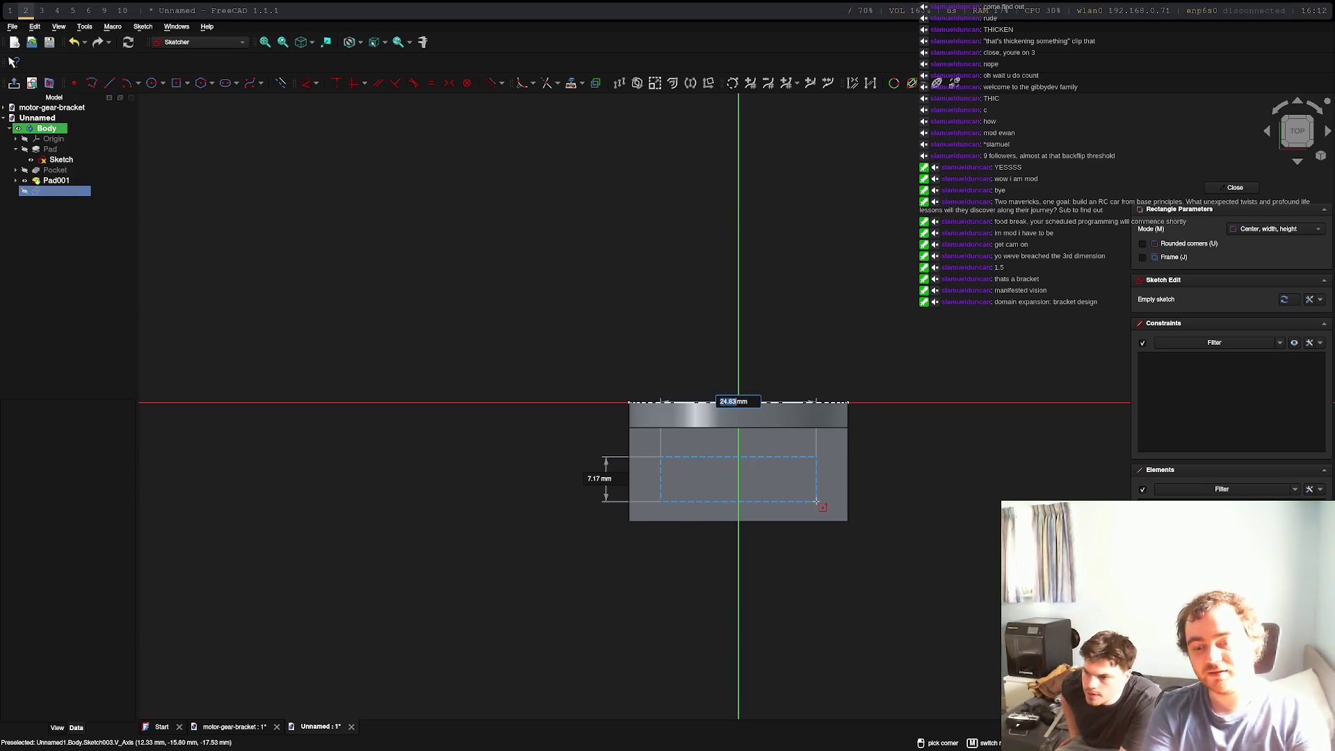
{"action": "type", "text": "30"}
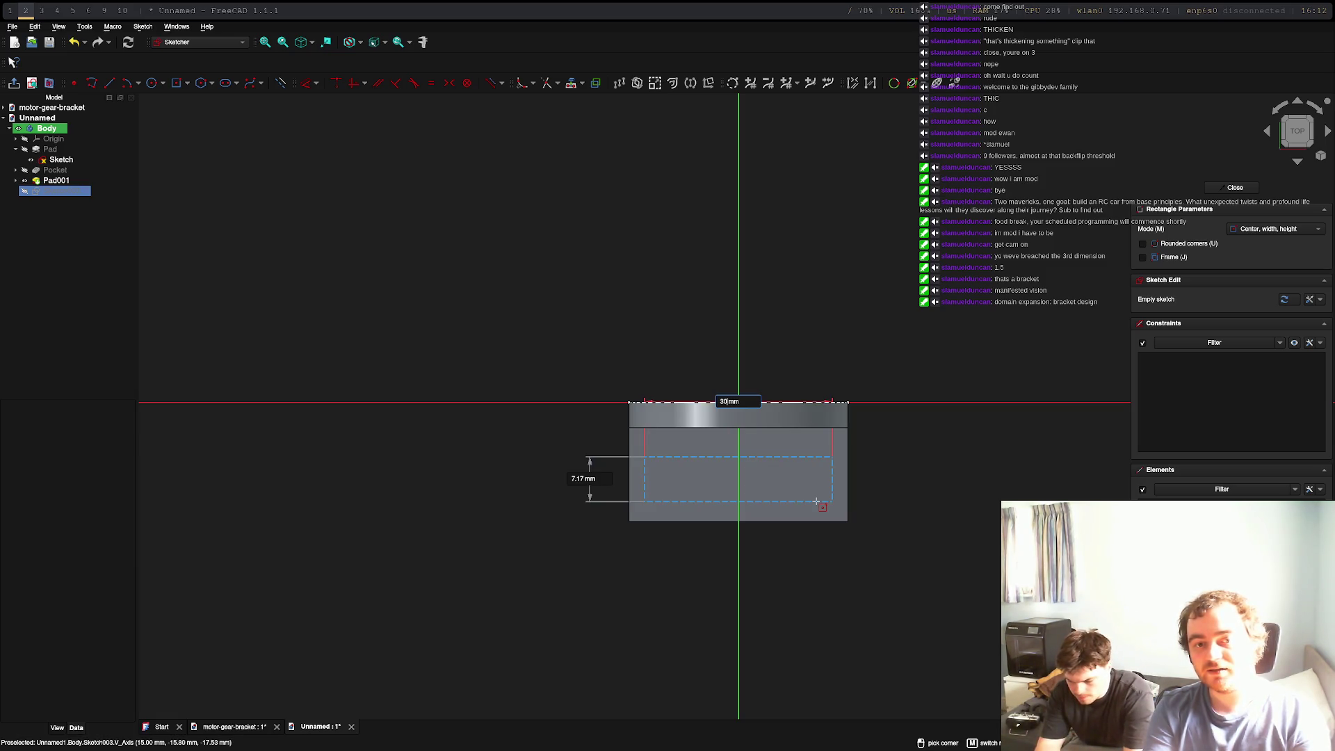
{"action": "key", "text": "Tab"}
{"action": "type", "text": "10"}
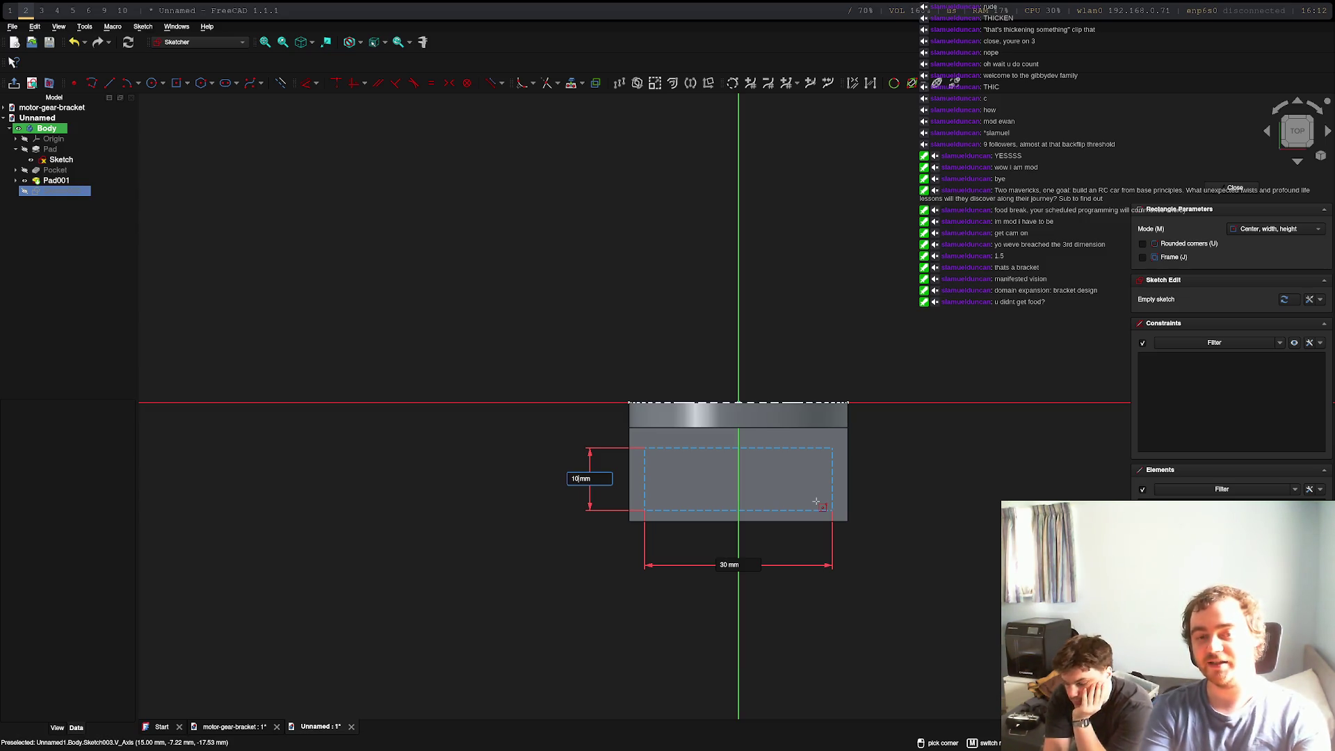
{"action": "key", "text": "Return"}
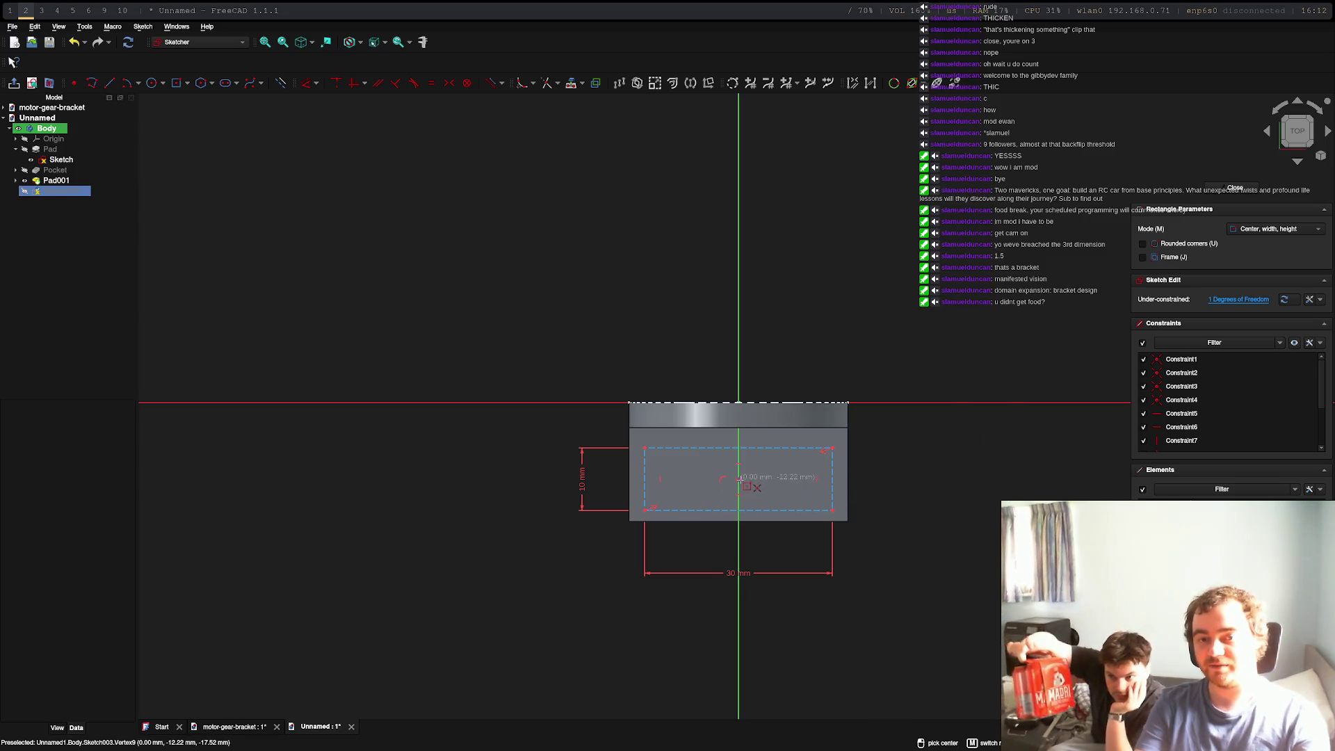
{"action": "key", "text": "Escape"}
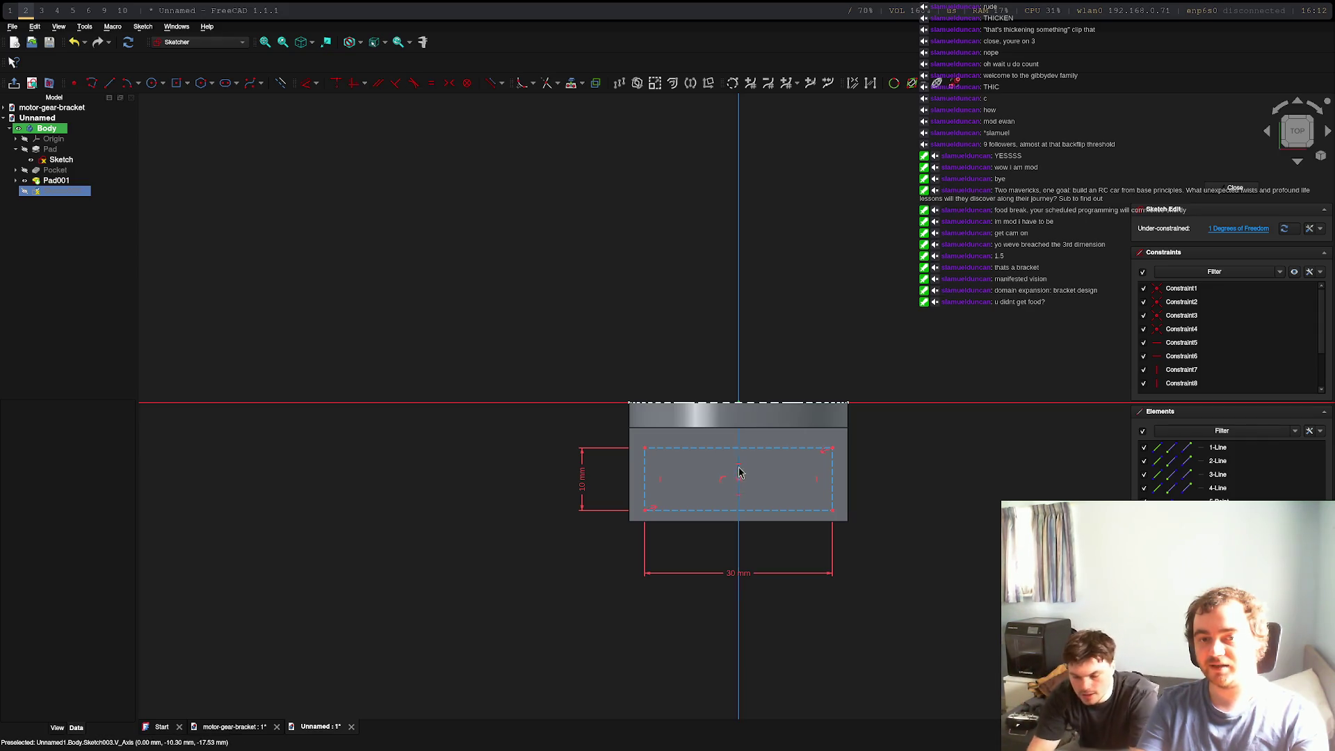
{"action": "left_click_drag", "start_coordinate": [757, 453], "coordinate": [763, 450]}
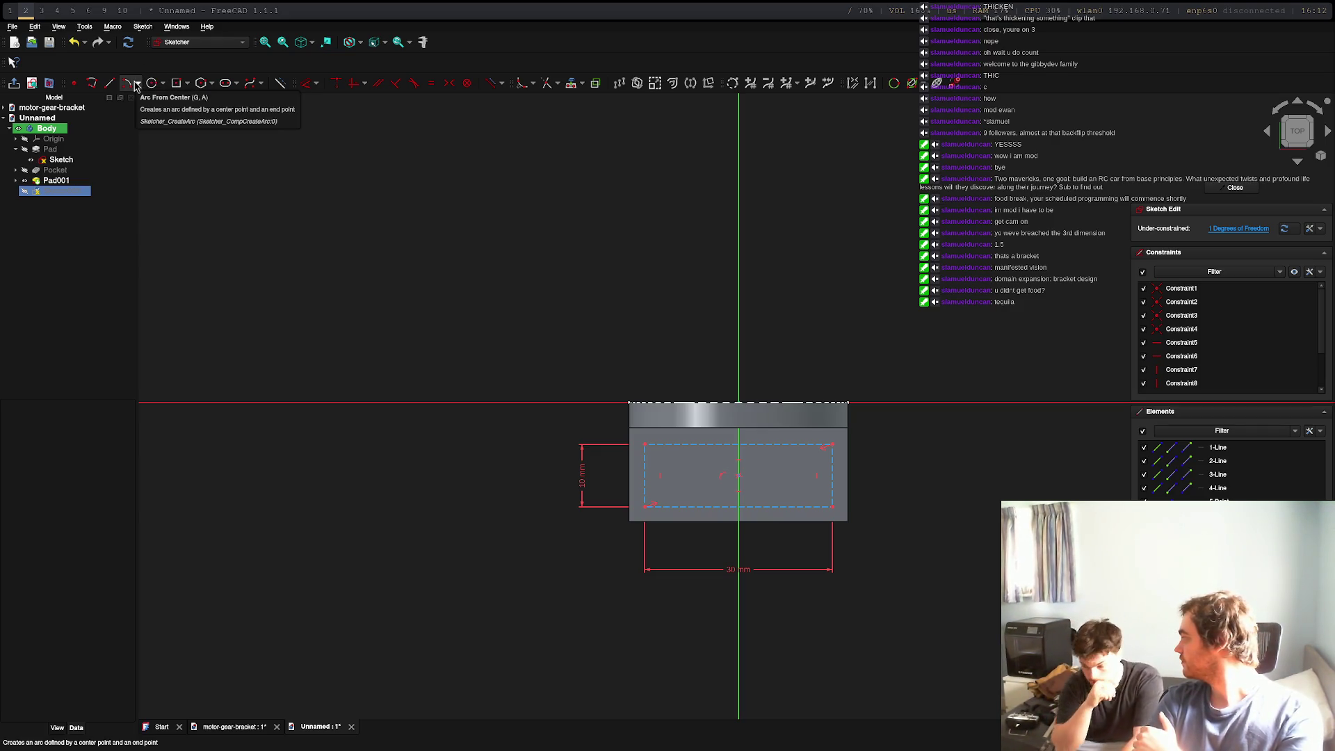
{"action": "scroll", "coordinate": [532, 506], "scroll_direction": "down", "scroll_amount": 1}
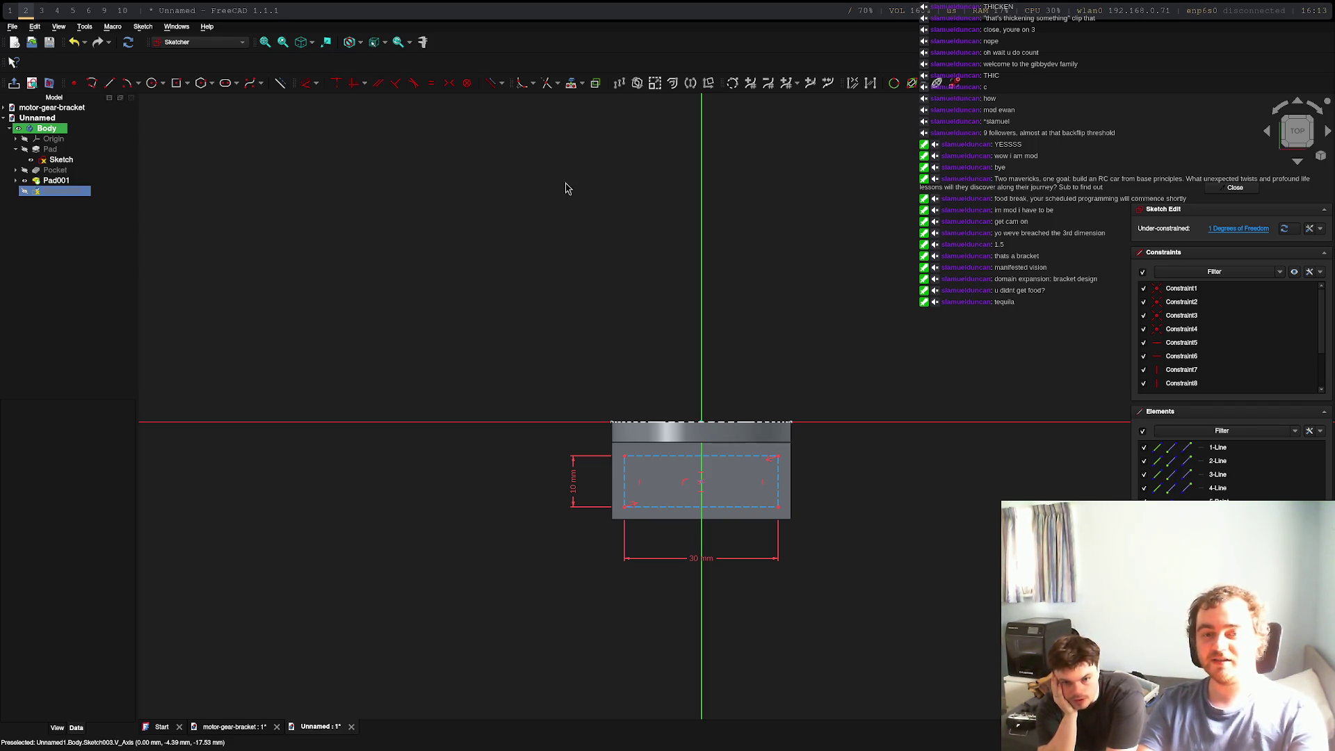
Place 3 mm radius circles on the rectangle's top-left and lower-left corners
{"action": "left_click", "coordinate": [151, 85]}
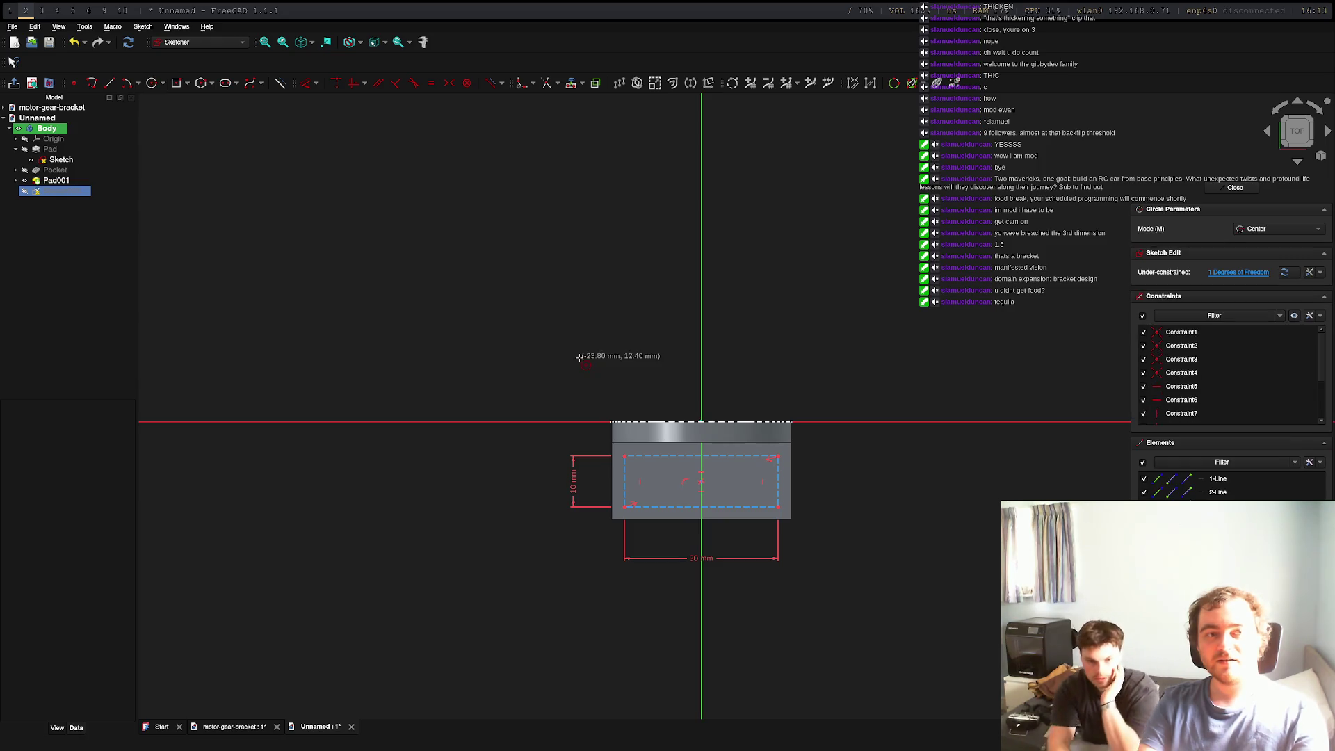
{"action": "scroll", "coordinate": [623, 454], "scroll_direction": "up", "scroll_amount": 5}
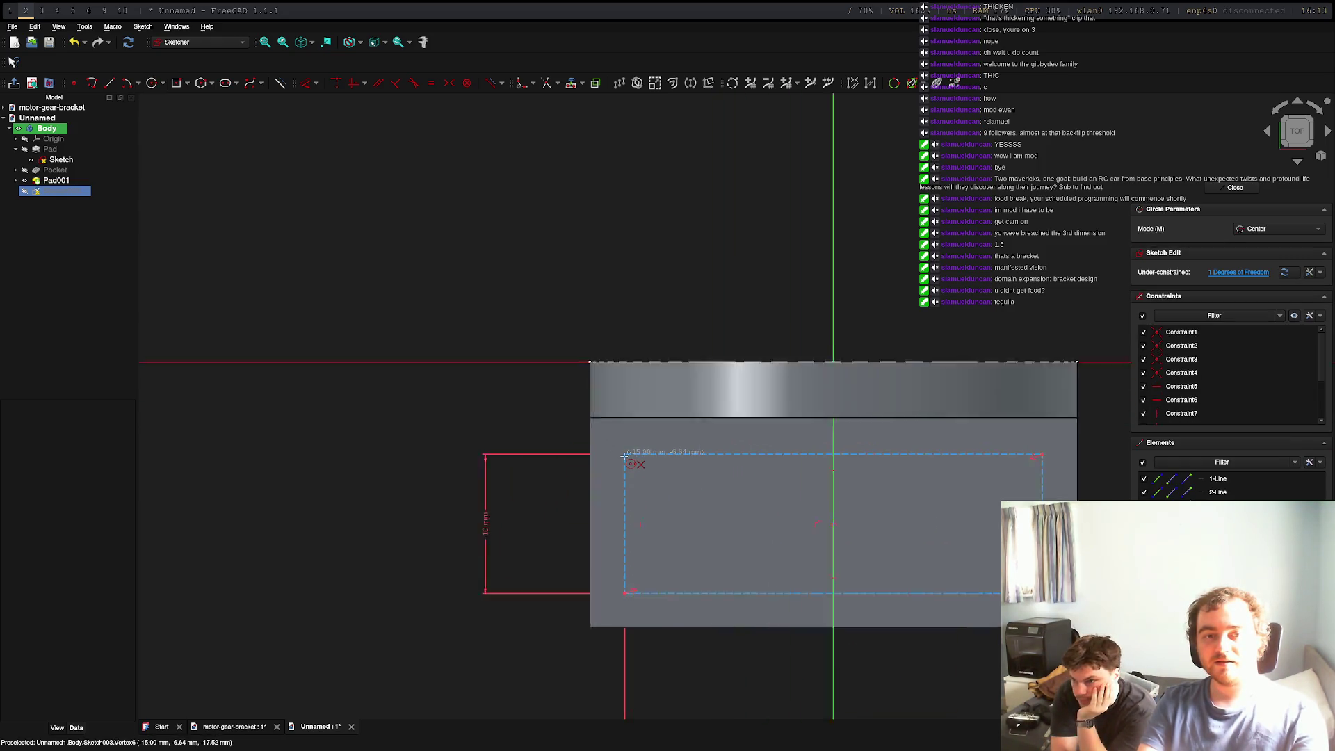
{"action": "left_click", "coordinate": [623, 453]}
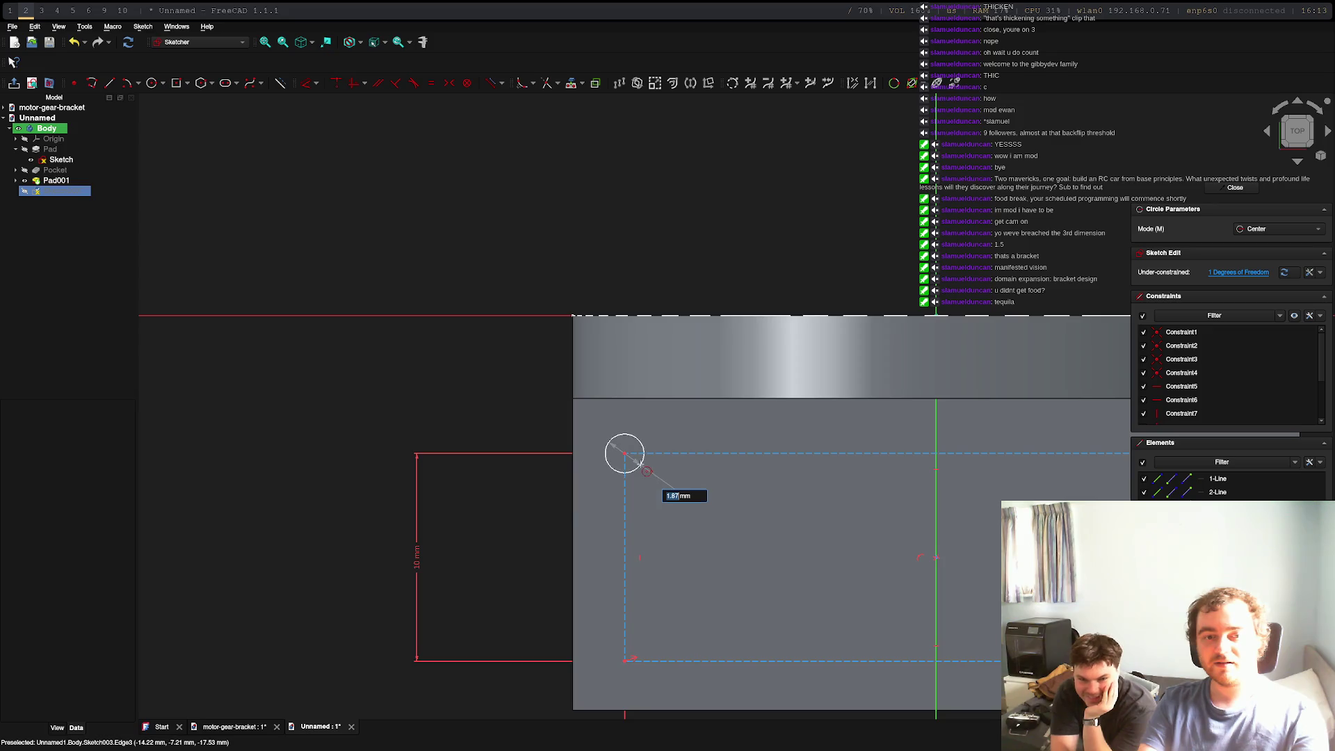
{"action": "type", "text": "3"}
{"action": "key", "text": "Return"}
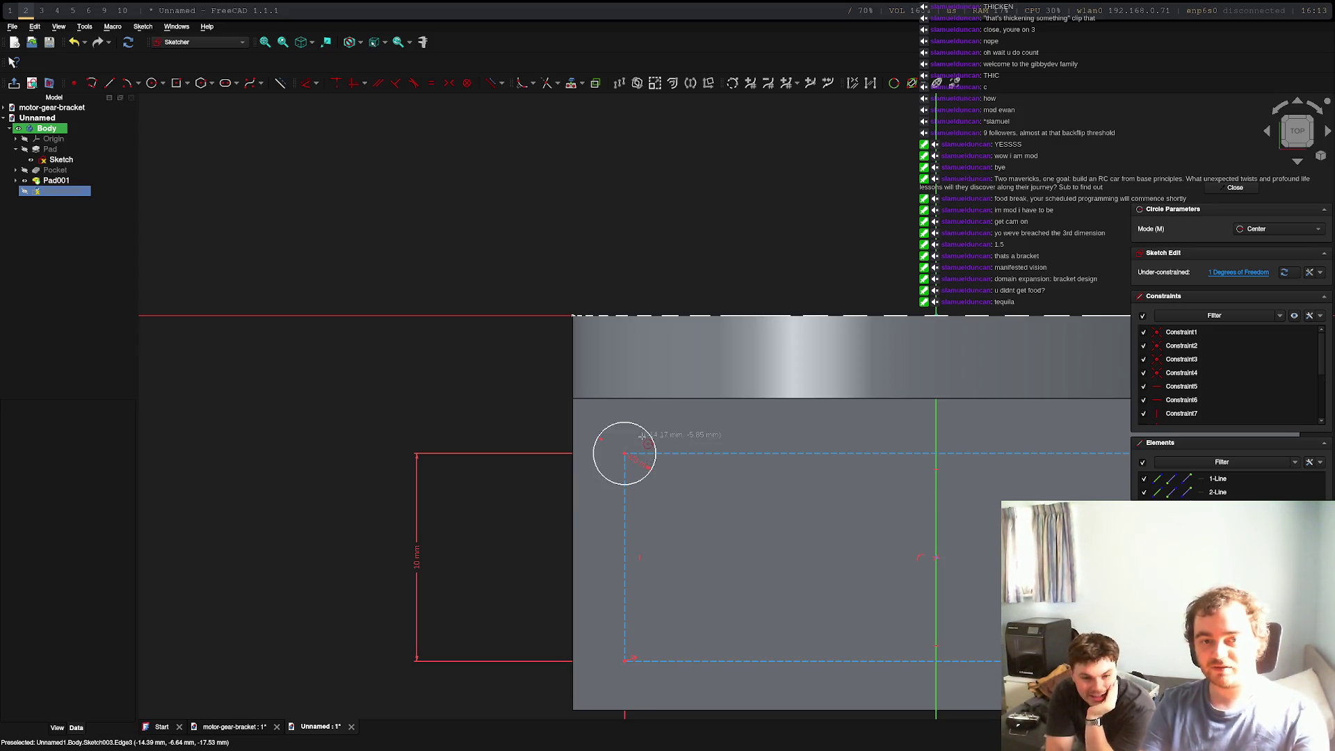
{"action": "key", "text": "Escape"}
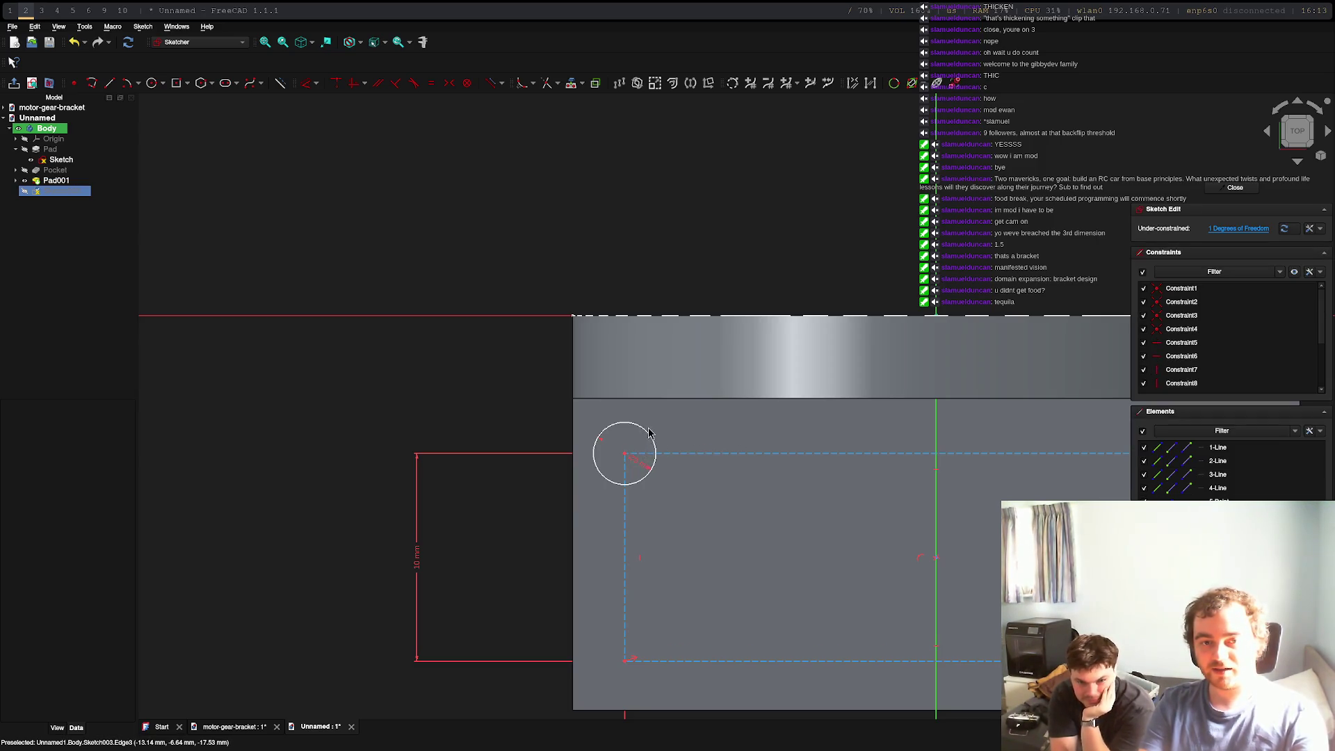
{"action": "left_click", "coordinate": [151, 82]}
{"action": "left_click", "coordinate": [624, 660]}
{"action": "type", "text": "3"}
{"action": "key", "text": "Return"}
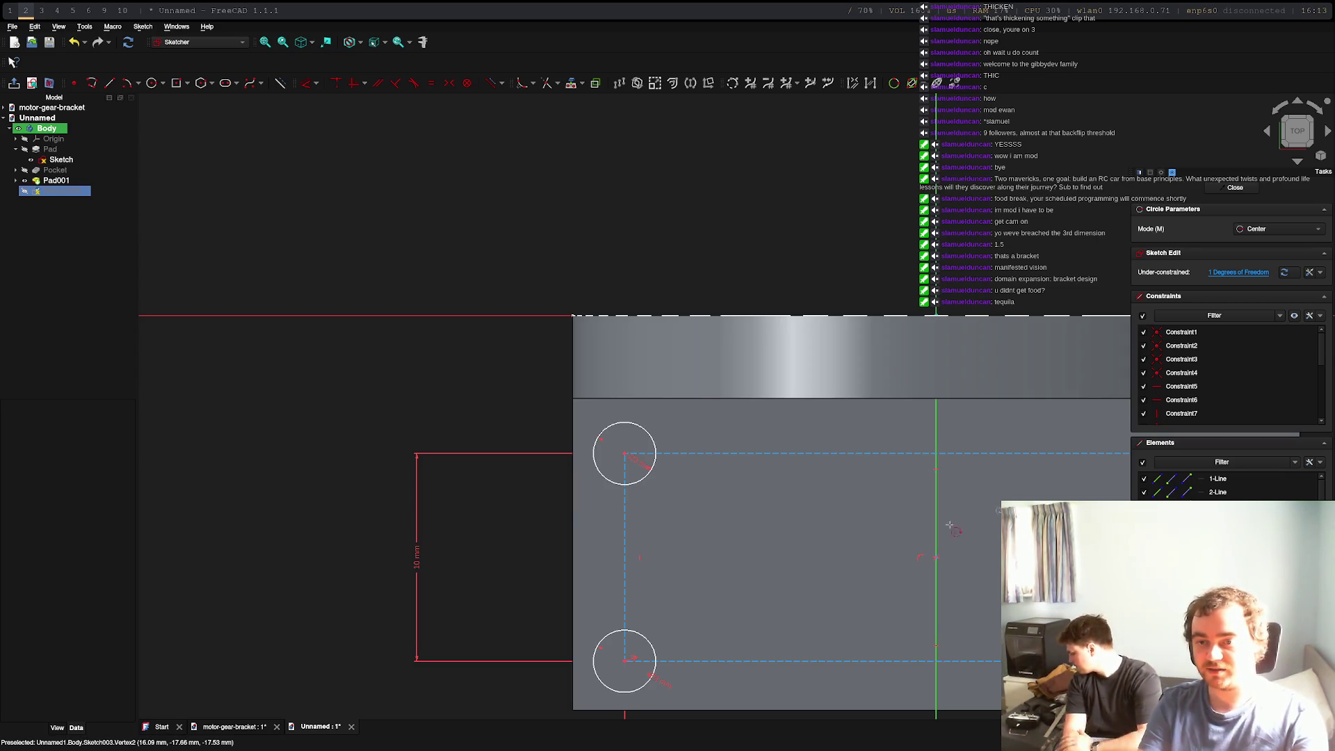
Add a 3 mm radius circle on the rectangle's top-right corner
{"action": "middle_click_drag", "start_coordinate": [932, 560], "coordinate": [921, 569]}
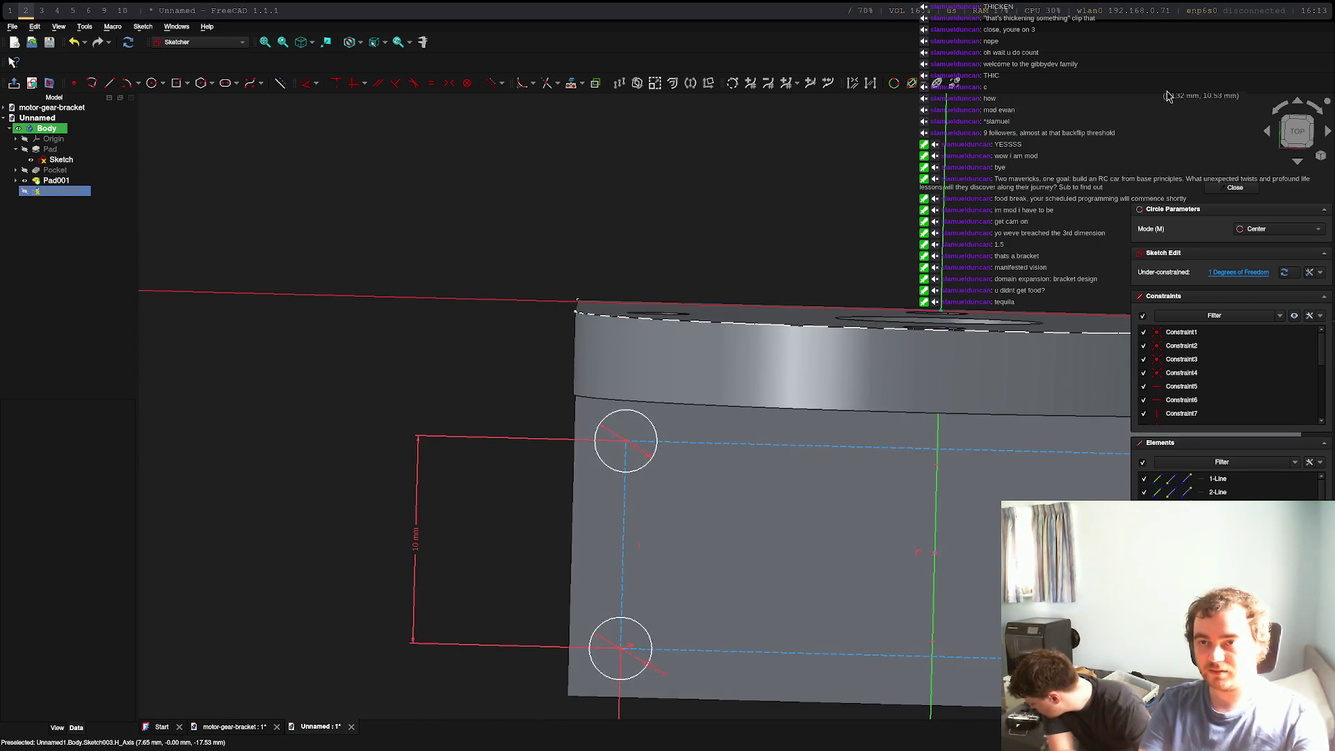
{"action": "key", "text": "2"}
{"action": "middle_click_drag", "start_coordinate": [992, 531], "coordinate": [646, 517], "text": "shift"}
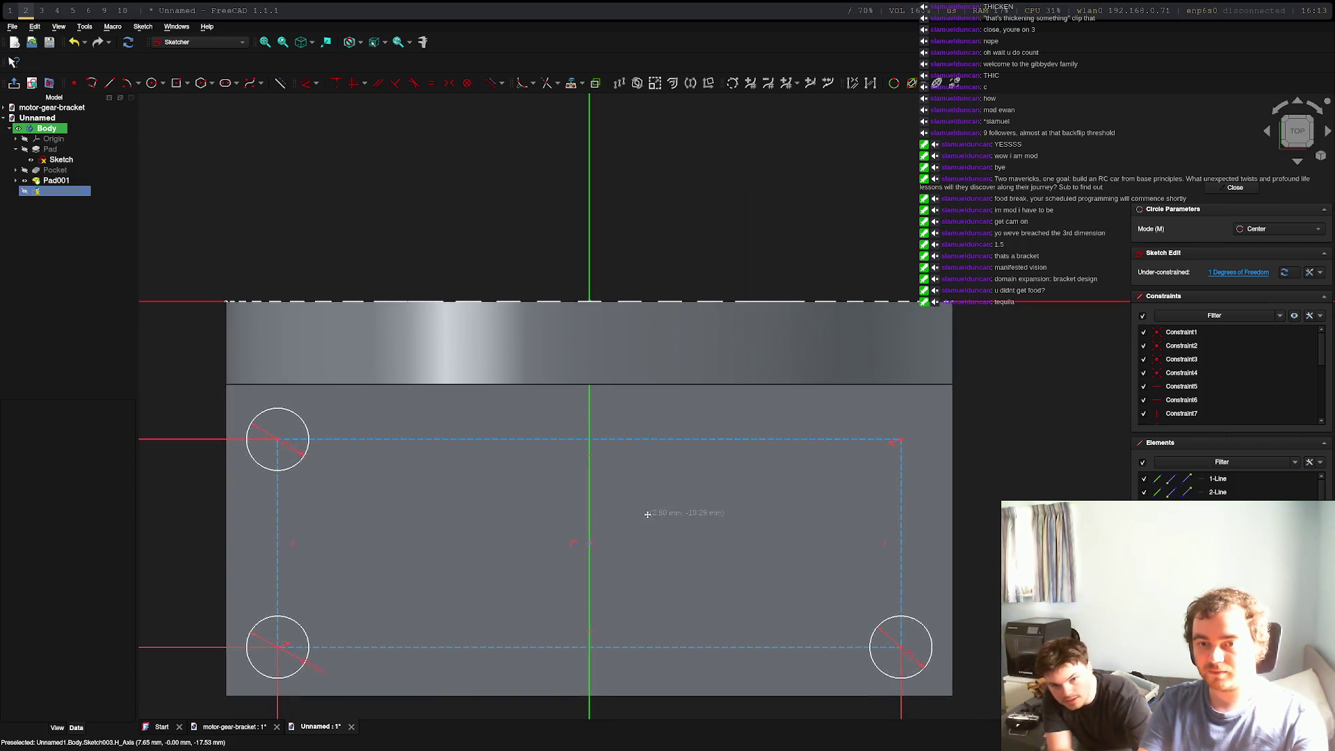
{"action": "left_click", "coordinate": [901, 438]}
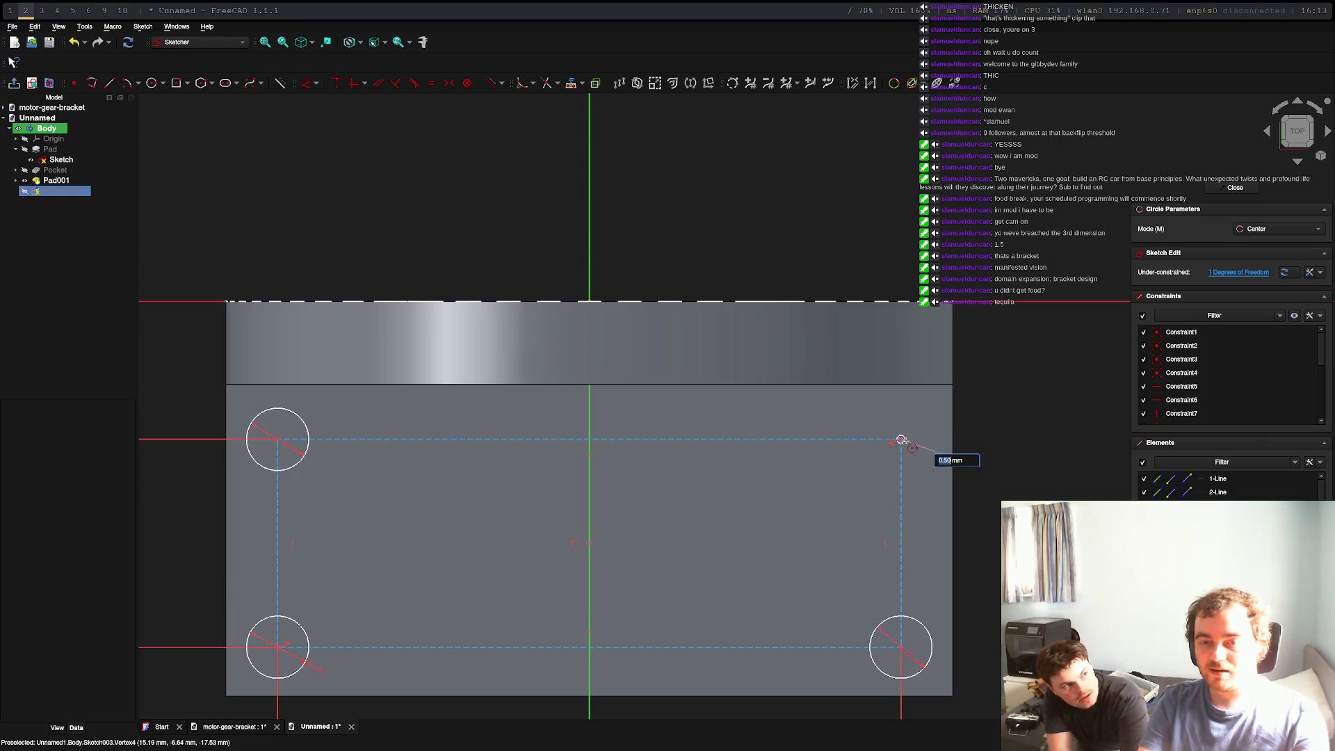
{"action": "type", "text": "3"}
{"action": "key", "text": "Return"}
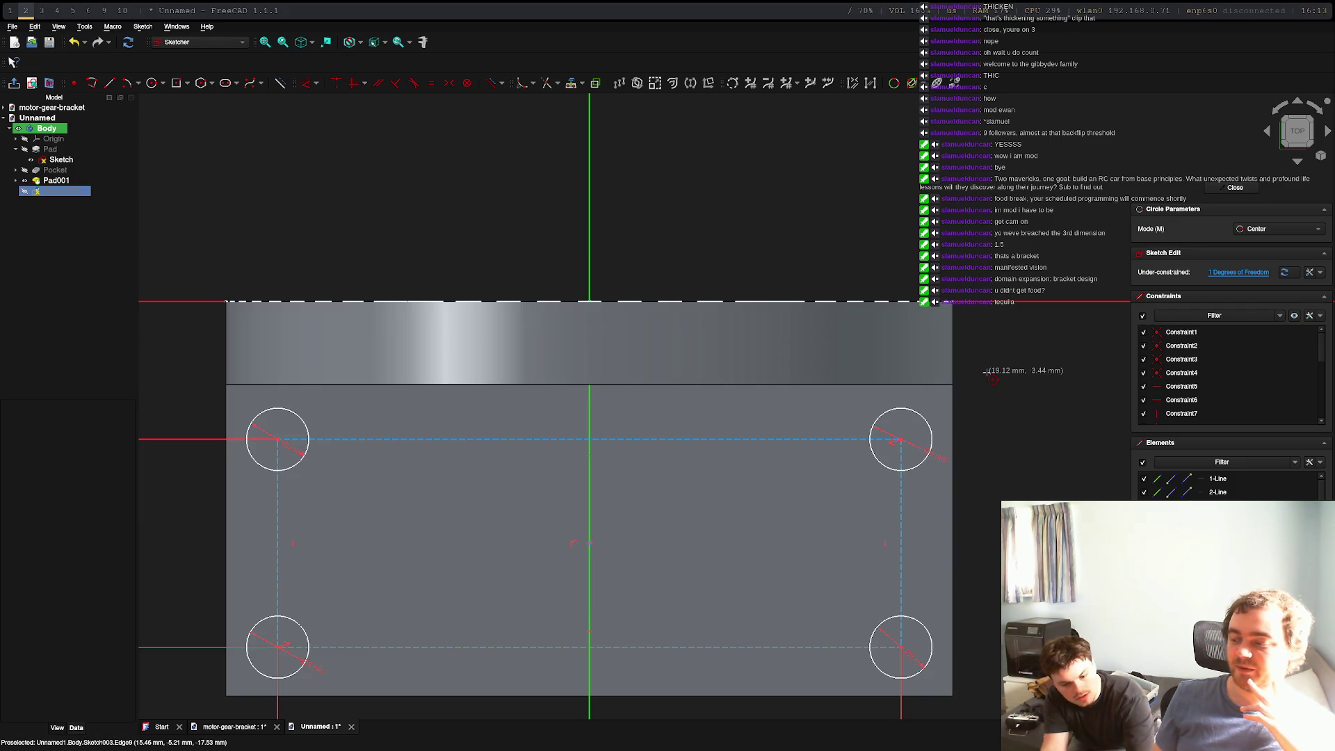
In Chrome, glance at ChatGPT and the printer camera stream, then open Excalidraw
{"action": "key", "text": "super+3"}
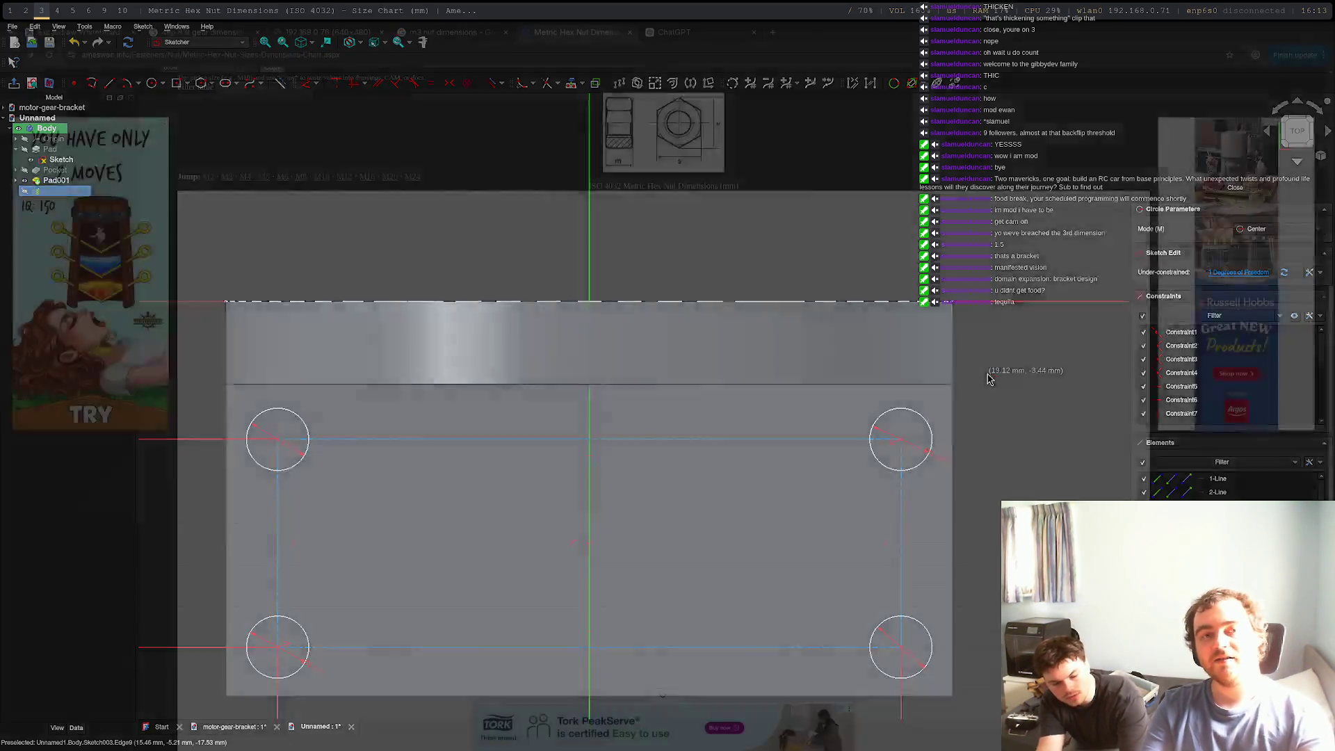
{"action": "left_click", "coordinate": [681, 40]}
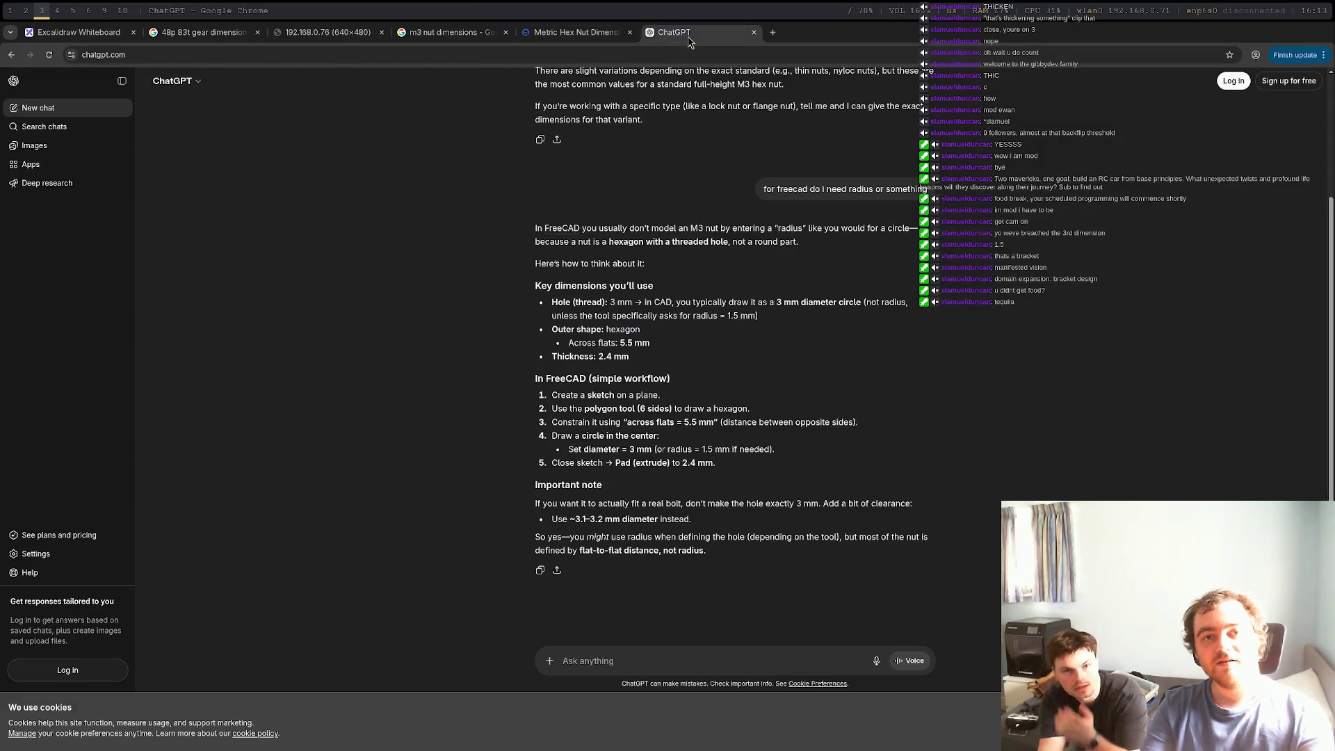
{"action": "left_click", "coordinate": [327, 32]}
{"action": "left_click", "coordinate": [68, 32]}
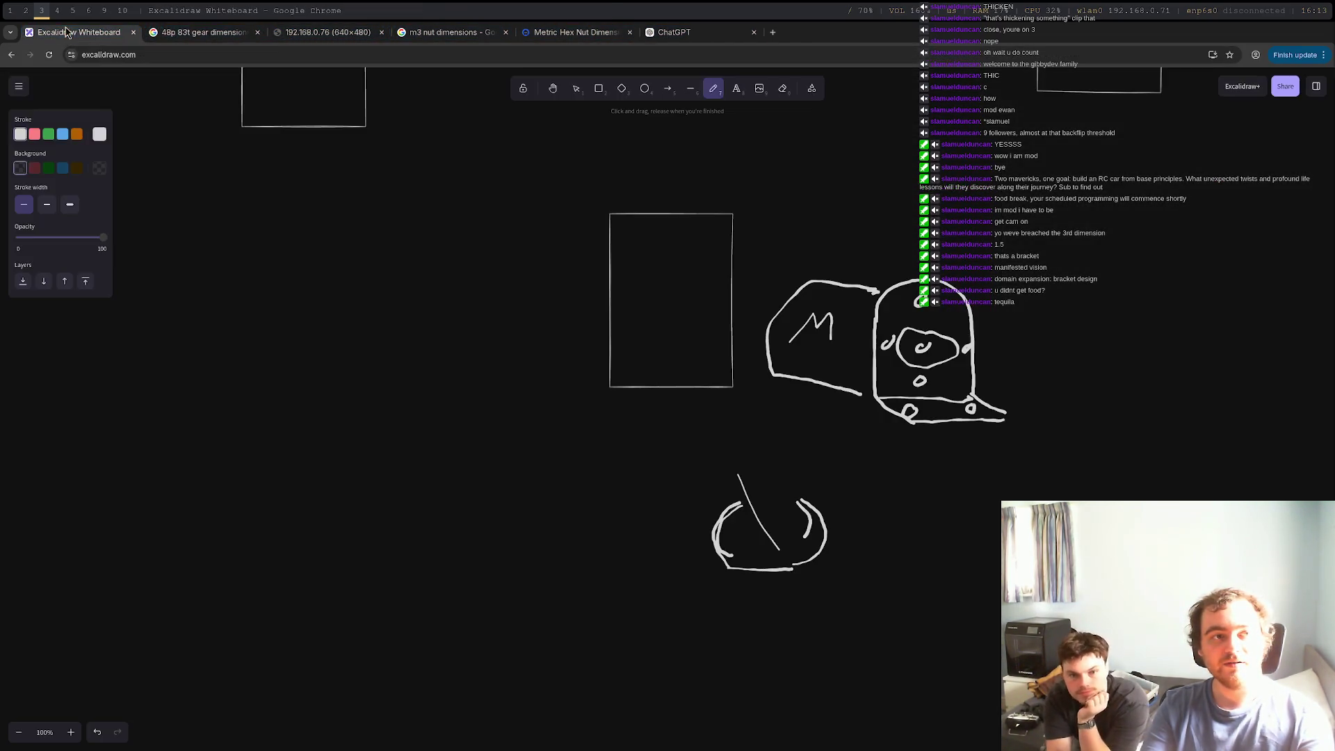
Draw three horizontal lines, raised in the middle, joined by two diagonals into a stepped profile
{"action": "scroll", "coordinate": [612, 445], "scroll_direction": "left", "scroll_amount": 6}
{"action": "scroll", "coordinate": [611, 445], "scroll_direction": "down", "scroll_amount": 2}
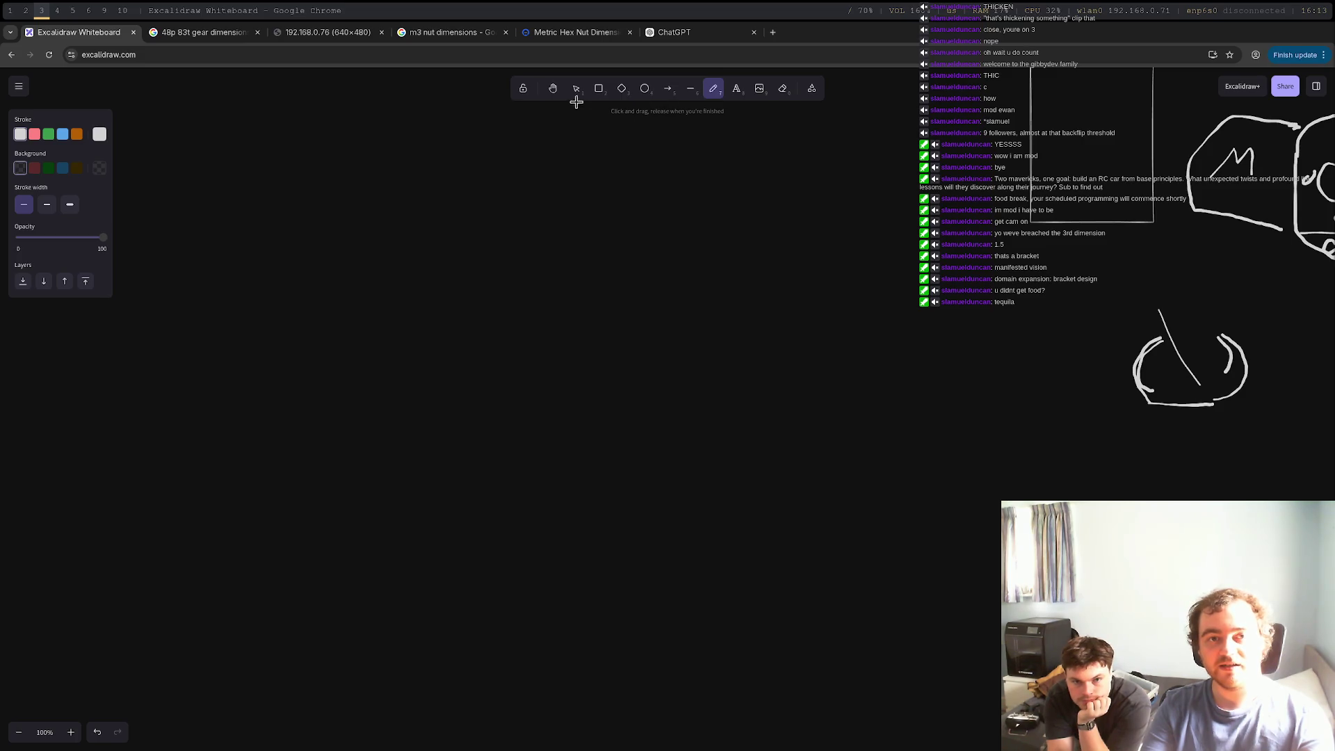
{"action": "left_click", "coordinate": [689, 90]}
{"action": "left_click_drag", "start_coordinate": [389, 409], "coordinate": [517, 408]}
{"action": "left_click", "coordinate": [691, 89]}
{"action": "left_click_drag", "start_coordinate": [564, 315], "coordinate": [728, 309]}
{"action": "left_click", "coordinate": [690, 89]}
{"action": "left_click_drag", "start_coordinate": [808, 423], "coordinate": [967, 416]}
{"action": "left_click", "coordinate": [690, 89]}
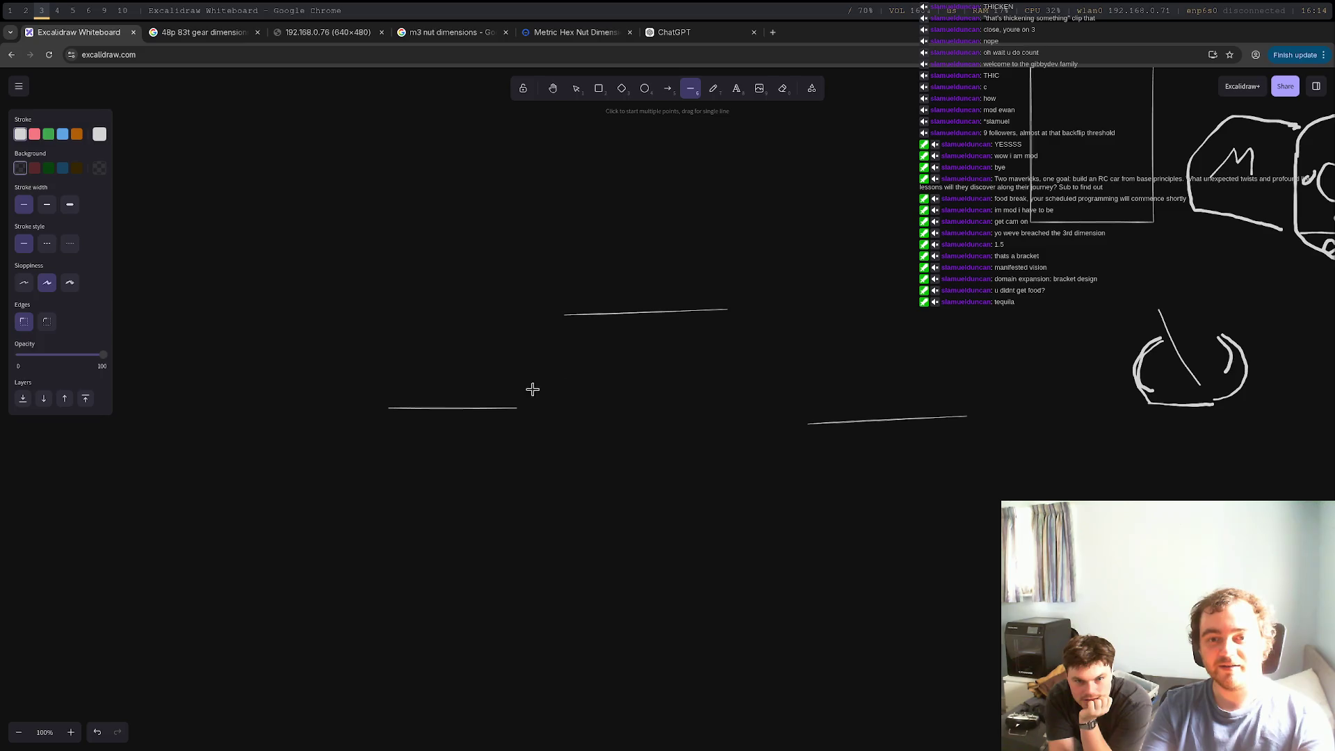
{"action": "left_click_drag", "start_coordinate": [516, 408], "coordinate": [564, 318]}
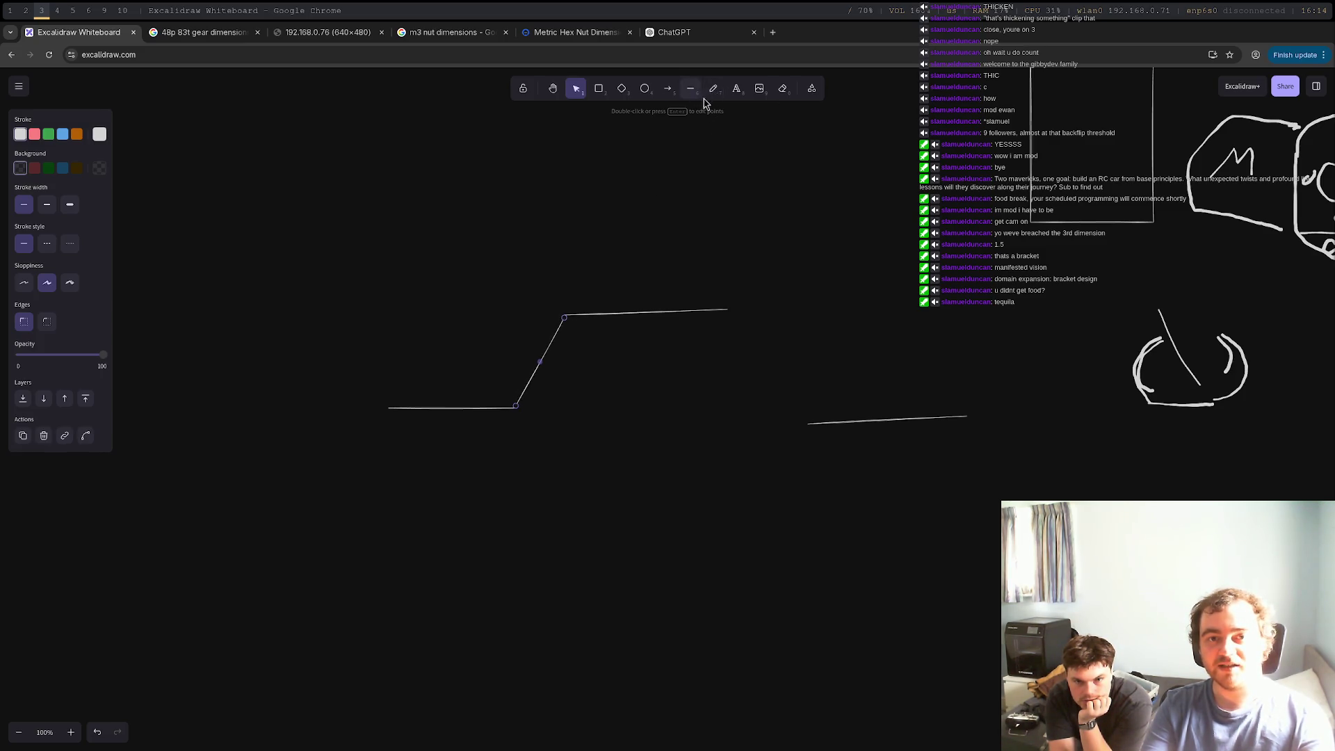
{"action": "left_click", "coordinate": [690, 88]}
{"action": "left_click_drag", "start_coordinate": [725, 309], "coordinate": [808, 423]}
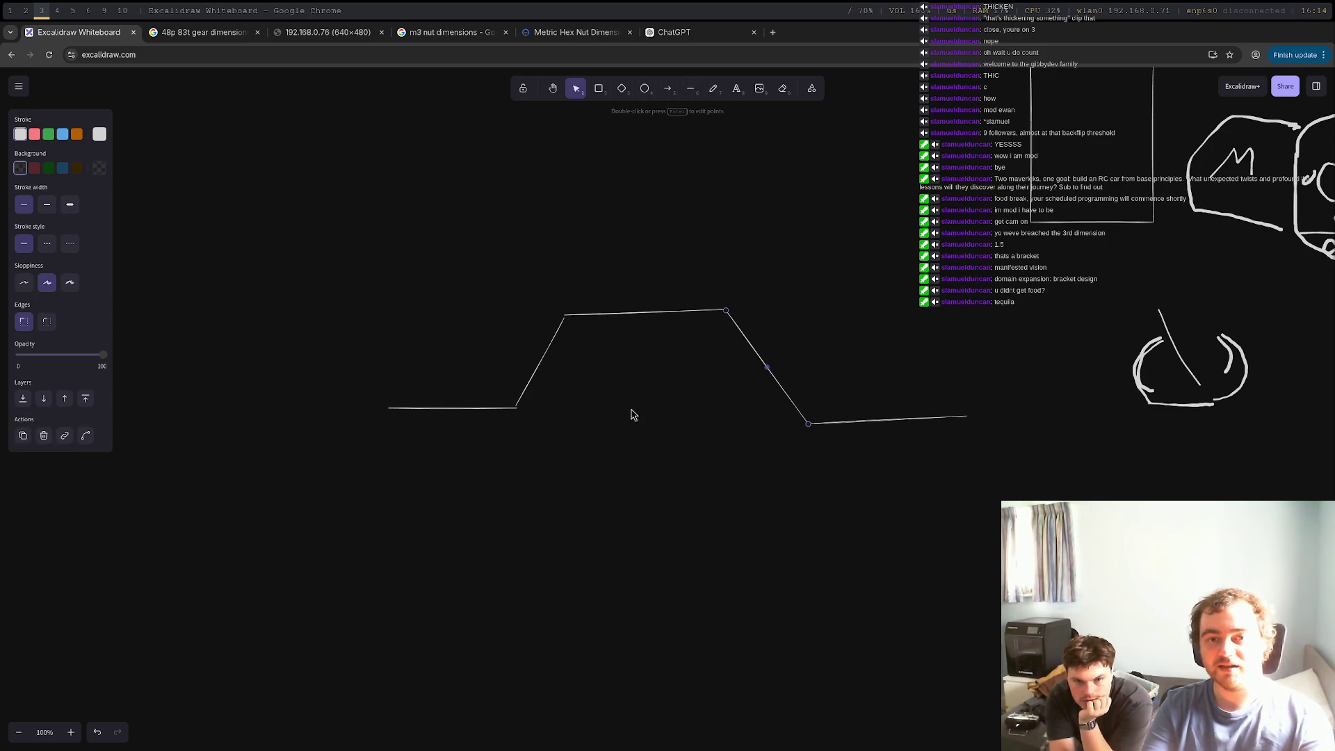
Box-select all the profile lines and rotate the group 180° upside down
{"action": "left_click_drag", "start_coordinate": [240, 236], "coordinate": [973, 518]}
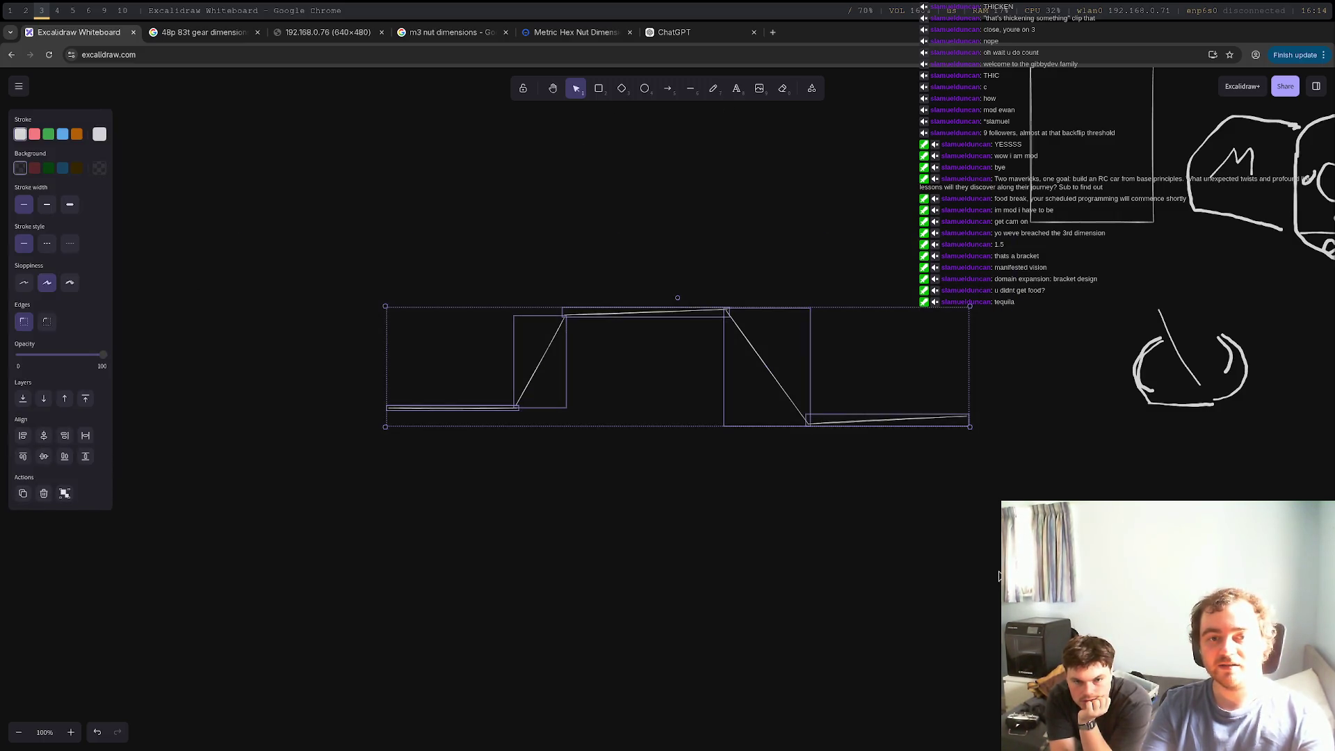
{"action": "left_click", "coordinate": [674, 301]}
{"action": "mouse_move", "coordinate": [286, 267]}
{"action": "left_mouse_down"}
{"action": "mouse_move", "coordinate": [843, 491]}
{"action": "mouse_move", "coordinate": [997, 511]}
{"action": "left_mouse_up"}
{"action": "mouse_move", "coordinate": [678, 303]}
{"action": "left_mouse_down"}
{"action": "mouse_move", "coordinate": [531, 477]}
{"action": "mouse_move", "coordinate": [691, 524]}
{"action": "mouse_move", "coordinate": [654, 515]}
{"action": "mouse_move", "coordinate": [679, 507]}
{"action": "left_mouse_up"}
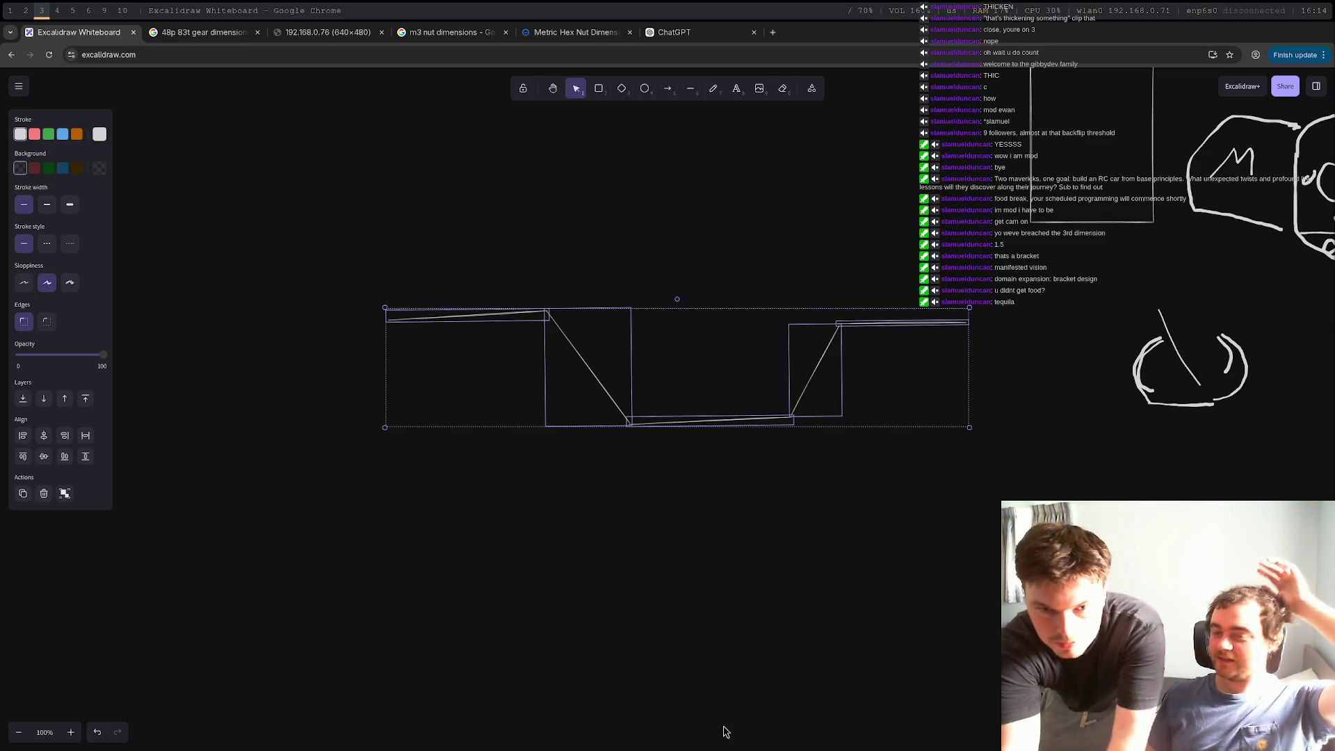
Draw a rectangle above the profile with a vertical line through each end
{"action": "left_click", "coordinate": [598, 89]}
{"action": "mouse_move", "coordinate": [449, 139]}
{"action": "left_mouse_down"}
{"action": "mouse_move", "coordinate": [667, 221]}
{"action": "mouse_move", "coordinate": [721, 256]}
{"action": "left_mouse_up"}
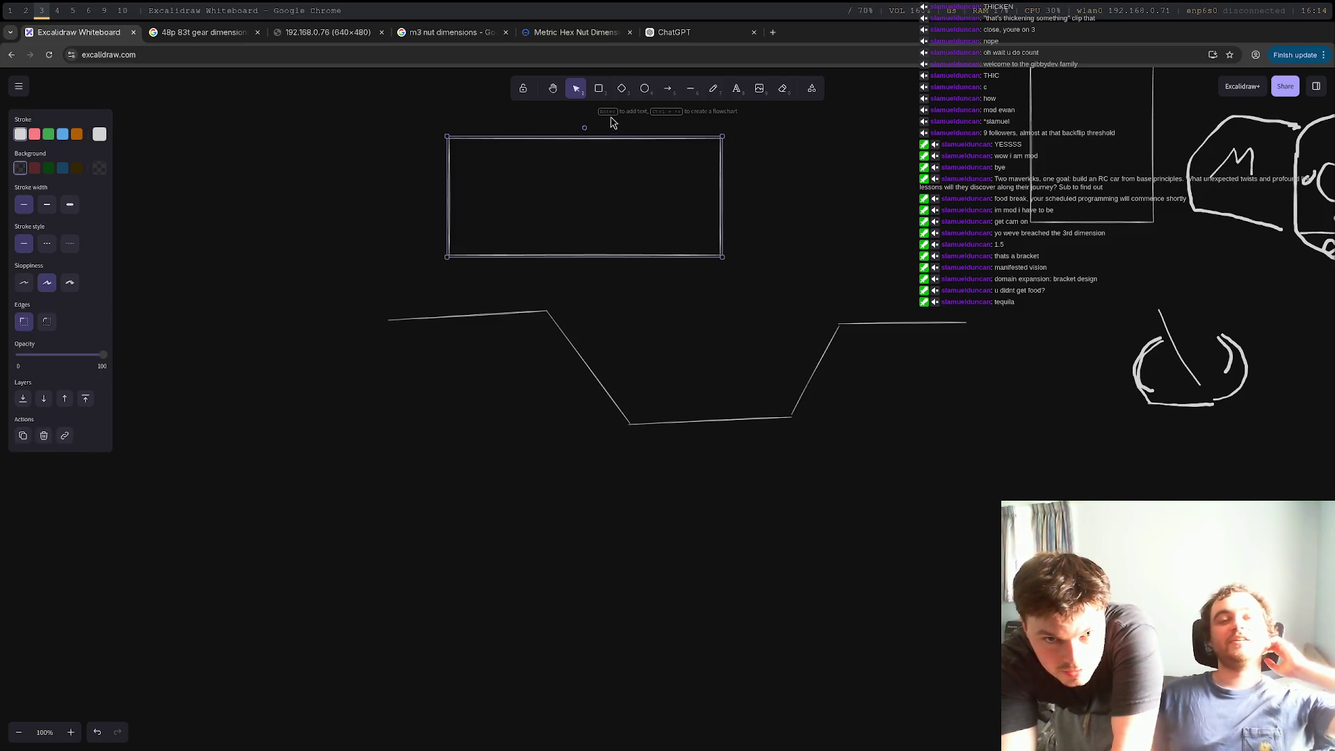
{"action": "left_click", "coordinate": [690, 89]}
{"action": "left_click_drag", "start_coordinate": [478, 114], "coordinate": [474, 282]}
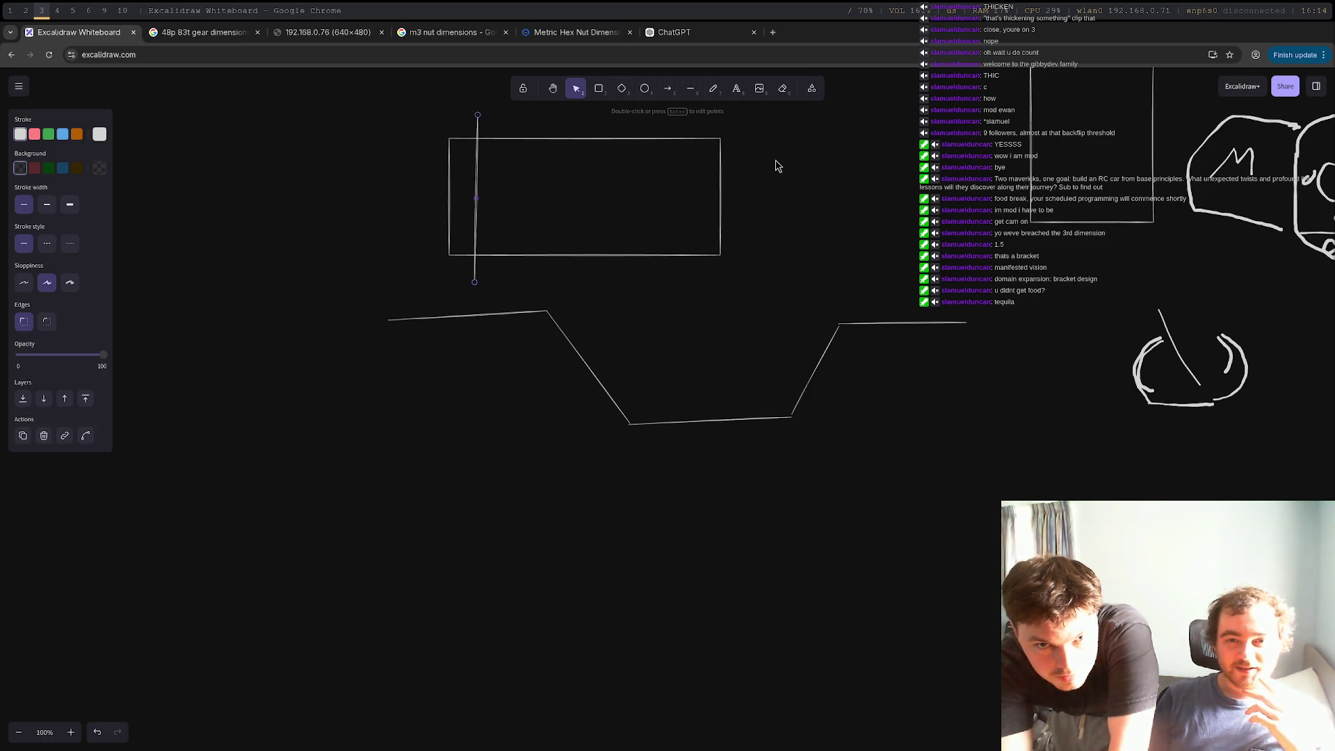
{"action": "left_click", "coordinate": [691, 89]}
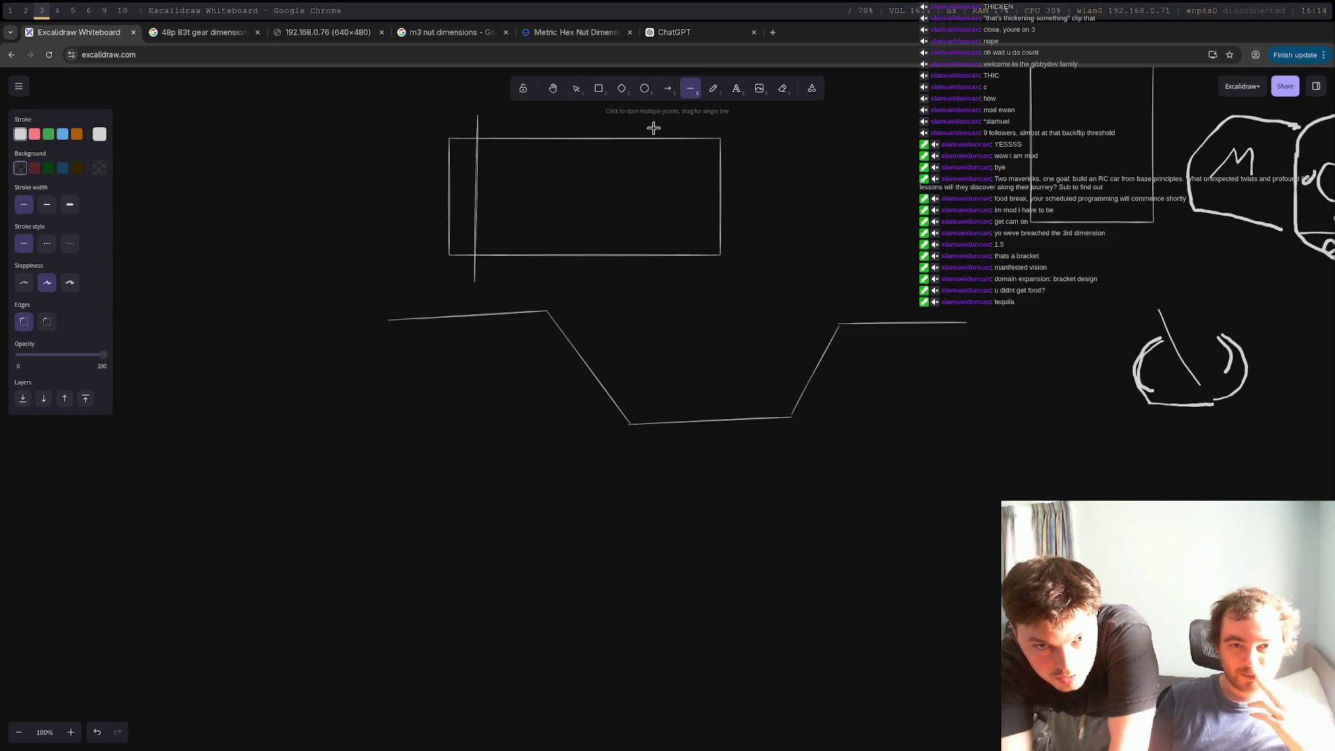
{"action": "mouse_move", "coordinate": [667, 125]}
{"action": "left_mouse_down"}
{"action": "mouse_move", "coordinate": [656, 313]}
{"action": "mouse_move", "coordinate": [666, 289]}
{"action": "left_mouse_up"}
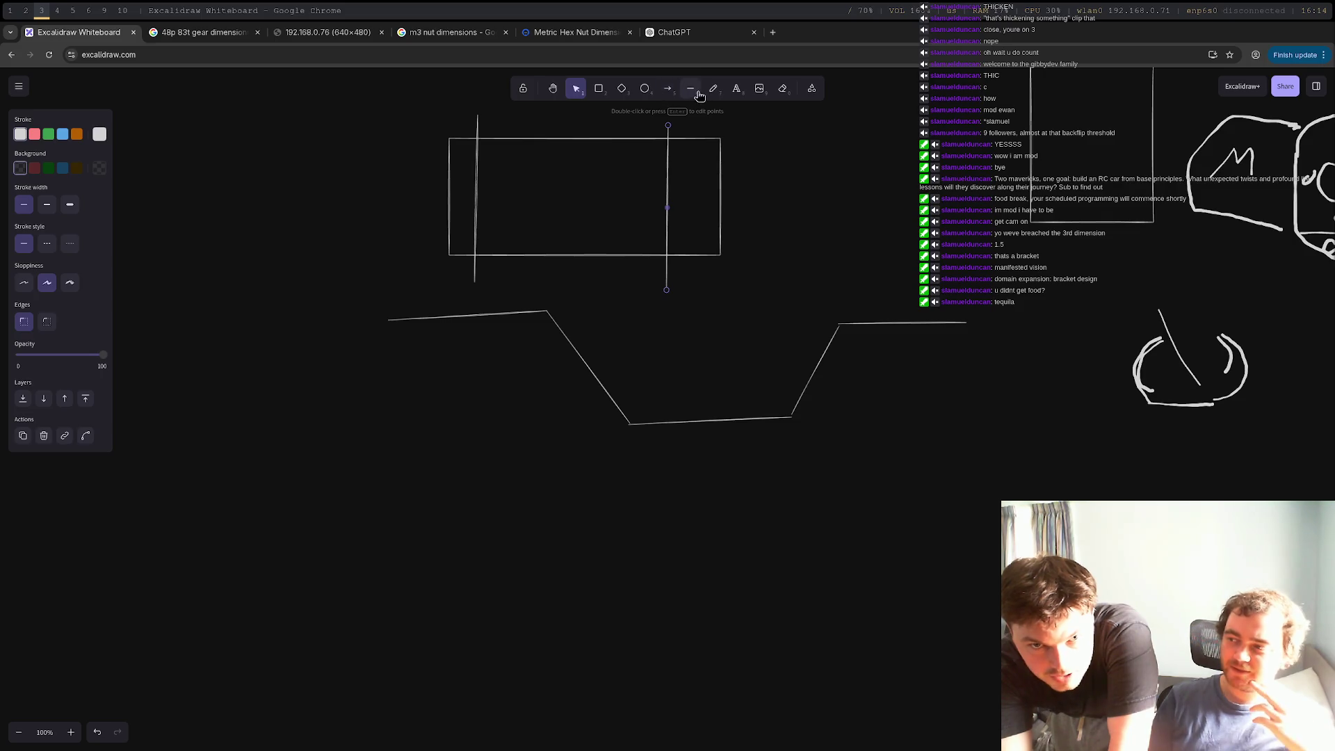
Below the profile, draw a slanted line meeting a horizontal line at its top
{"action": "left_click", "coordinate": [692, 89]}
{"action": "left_click_drag", "start_coordinate": [455, 513], "coordinate": [497, 454]}
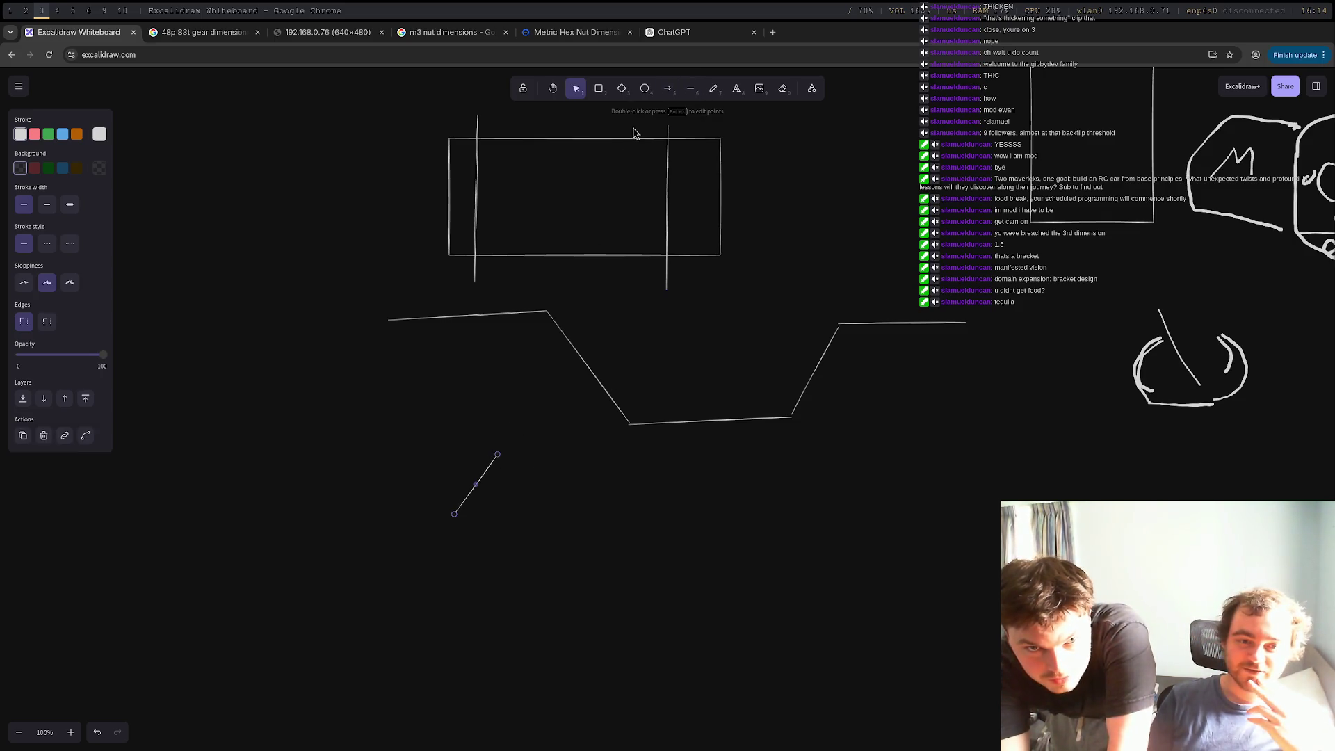
{"action": "left_click", "coordinate": [691, 87]}
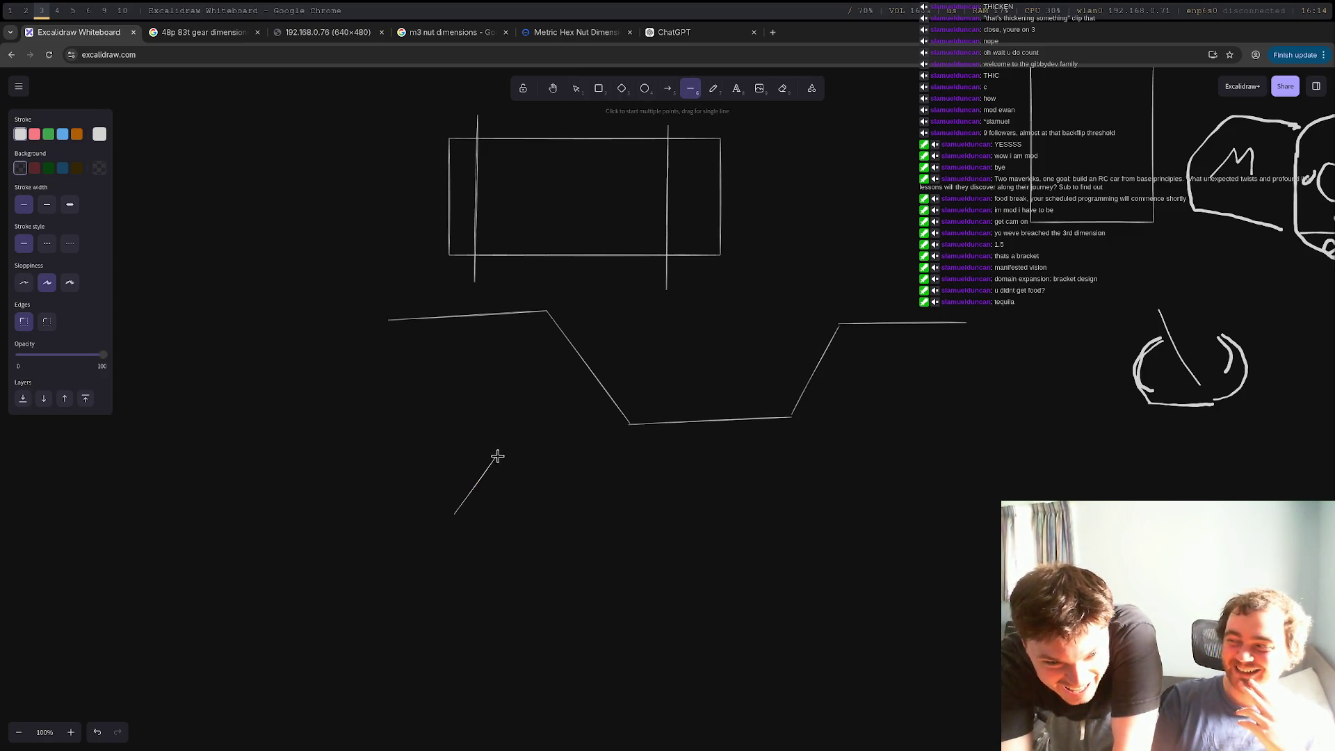
{"action": "mouse_move", "coordinate": [498, 455]}
{"action": "left_mouse_down"}
{"action": "mouse_move", "coordinate": [585, 453]}
{"action": "mouse_move", "coordinate": [620, 517]}
{"action": "left_mouse_up"}
{"action": "left_click", "coordinate": [693, 90]}
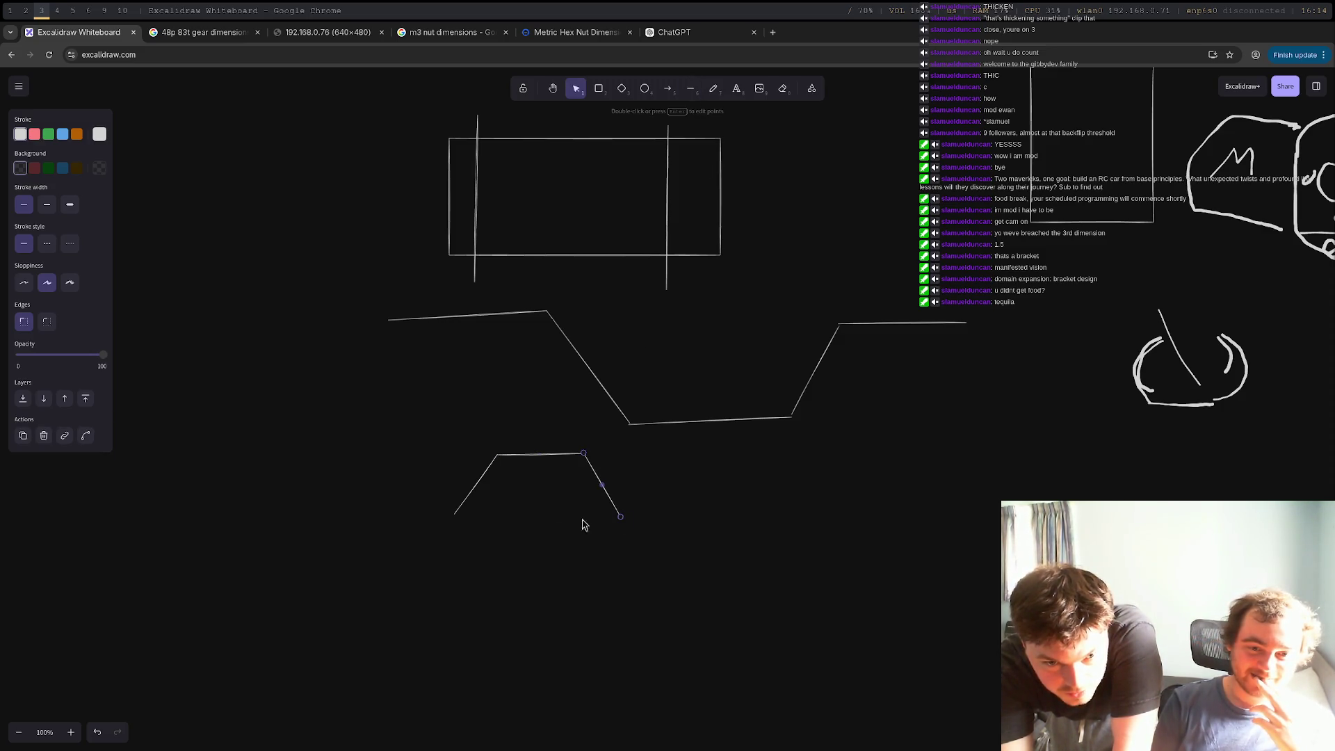
Draw a small circle and nudge it into place inside the trapezoid
{"action": "left_click", "coordinate": [645, 89]}
{"action": "mouse_move", "coordinate": [537, 460]}
{"action": "left_mouse_down"}
{"action": "mouse_move", "coordinate": [524, 498]}
{"action": "mouse_move", "coordinate": [493, 502]}
{"action": "left_mouse_up"}
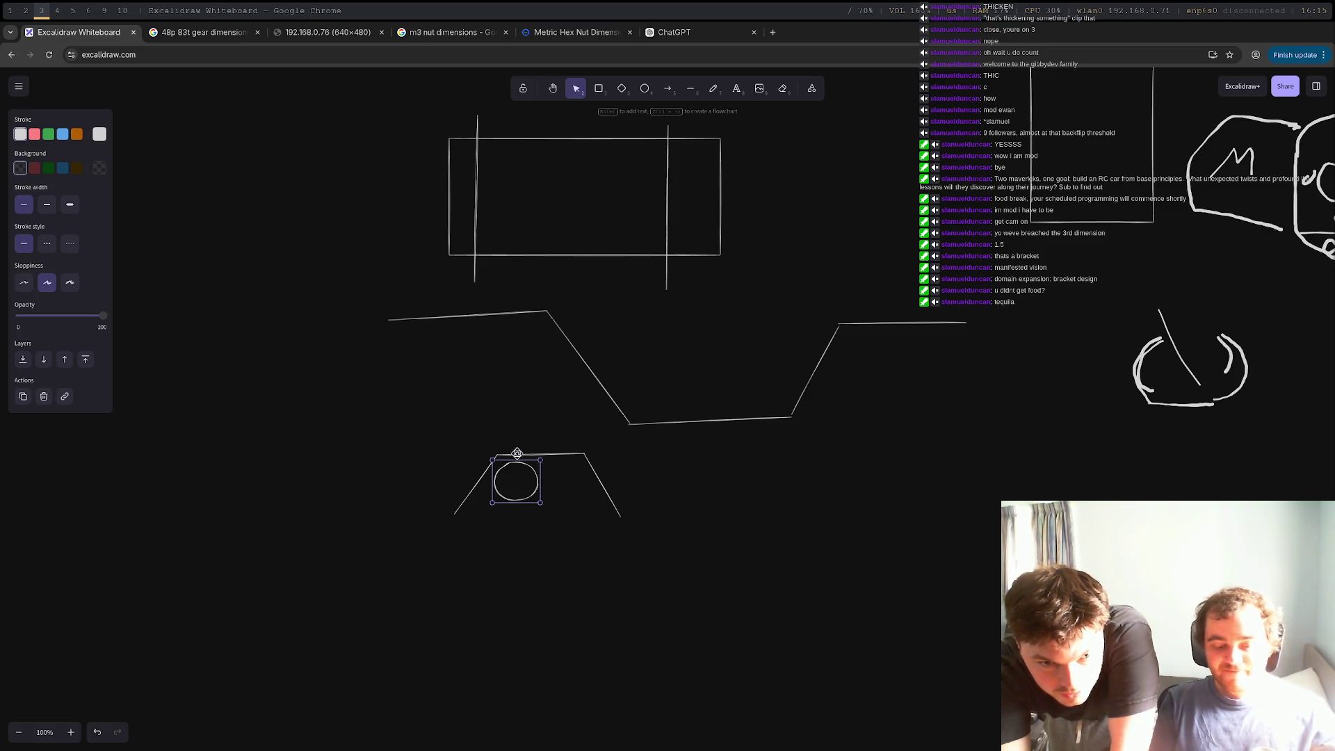
{"action": "left_click_drag", "start_coordinate": [516, 465], "coordinate": [538, 469]}
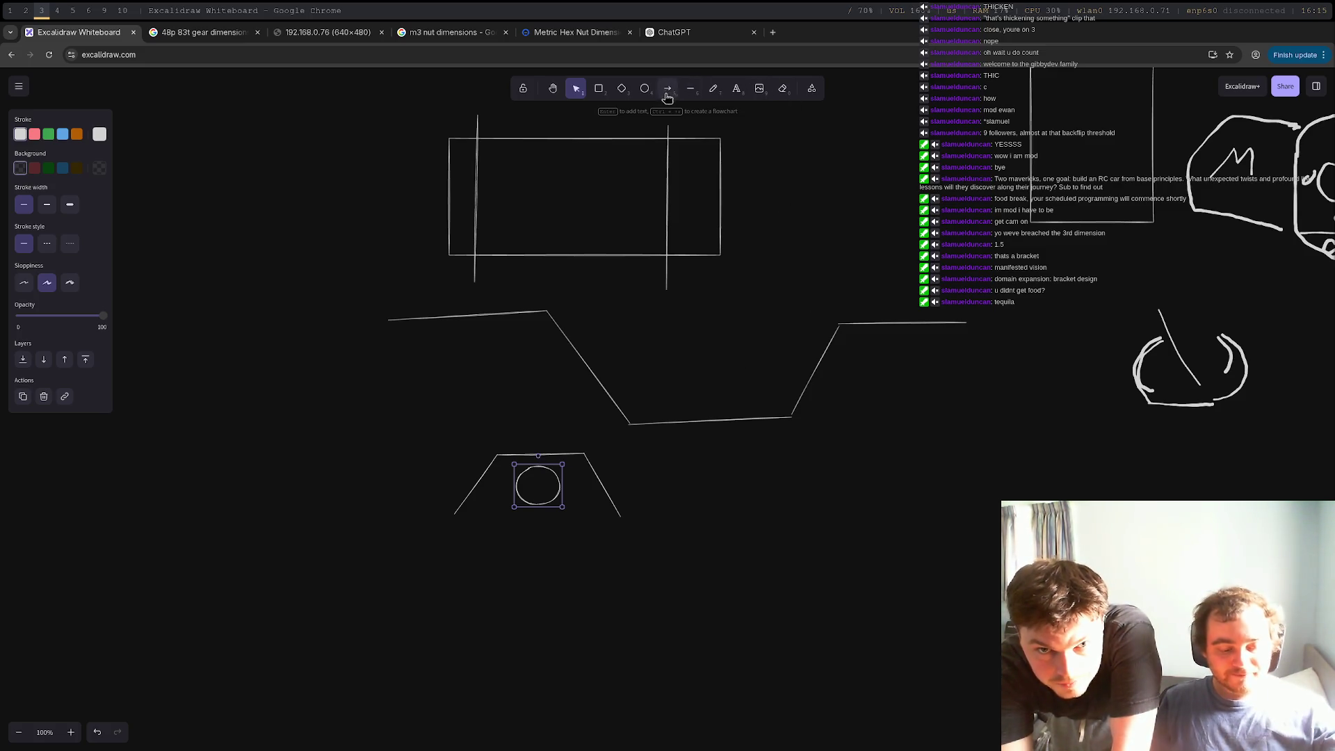
Add the flange's lower face: lines down from both corners, a bottom line and lower front edge
{"action": "left_click", "coordinate": [690, 88]}
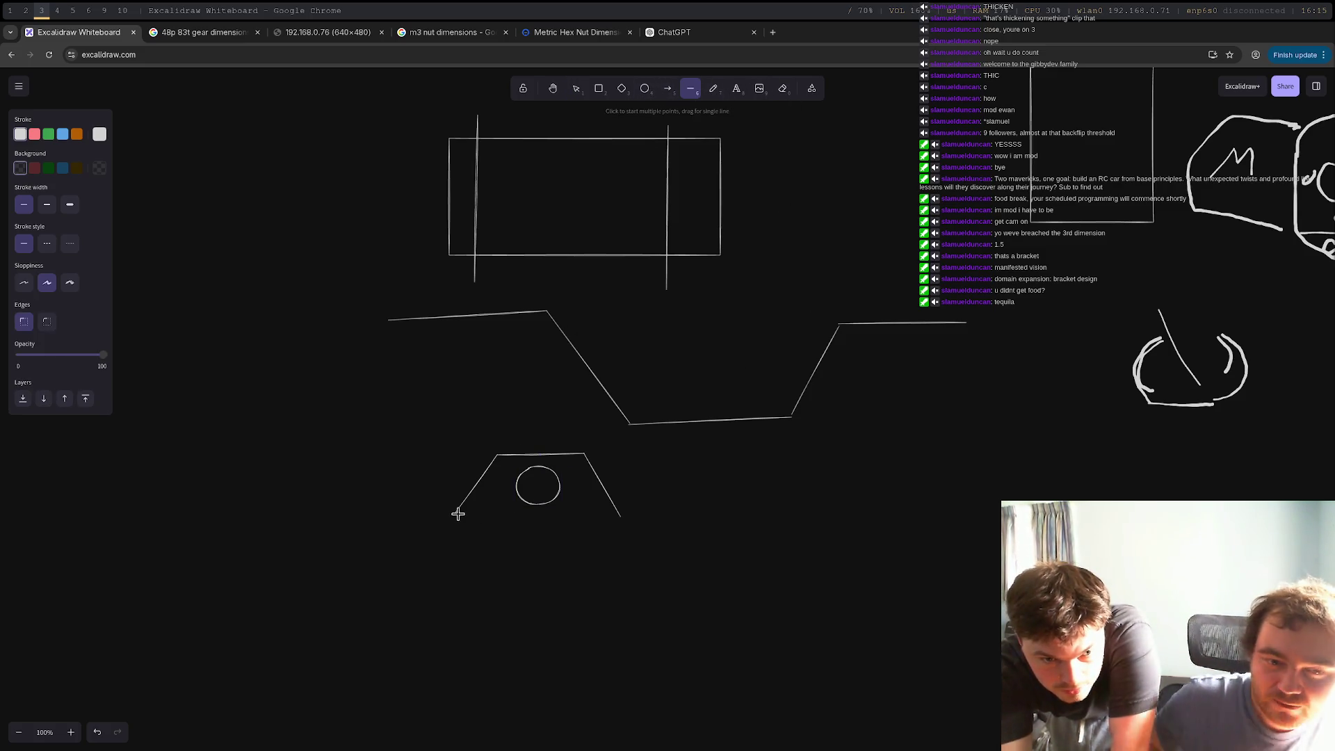
{"action": "left_click_drag", "start_coordinate": [456, 512], "coordinate": [510, 543]}
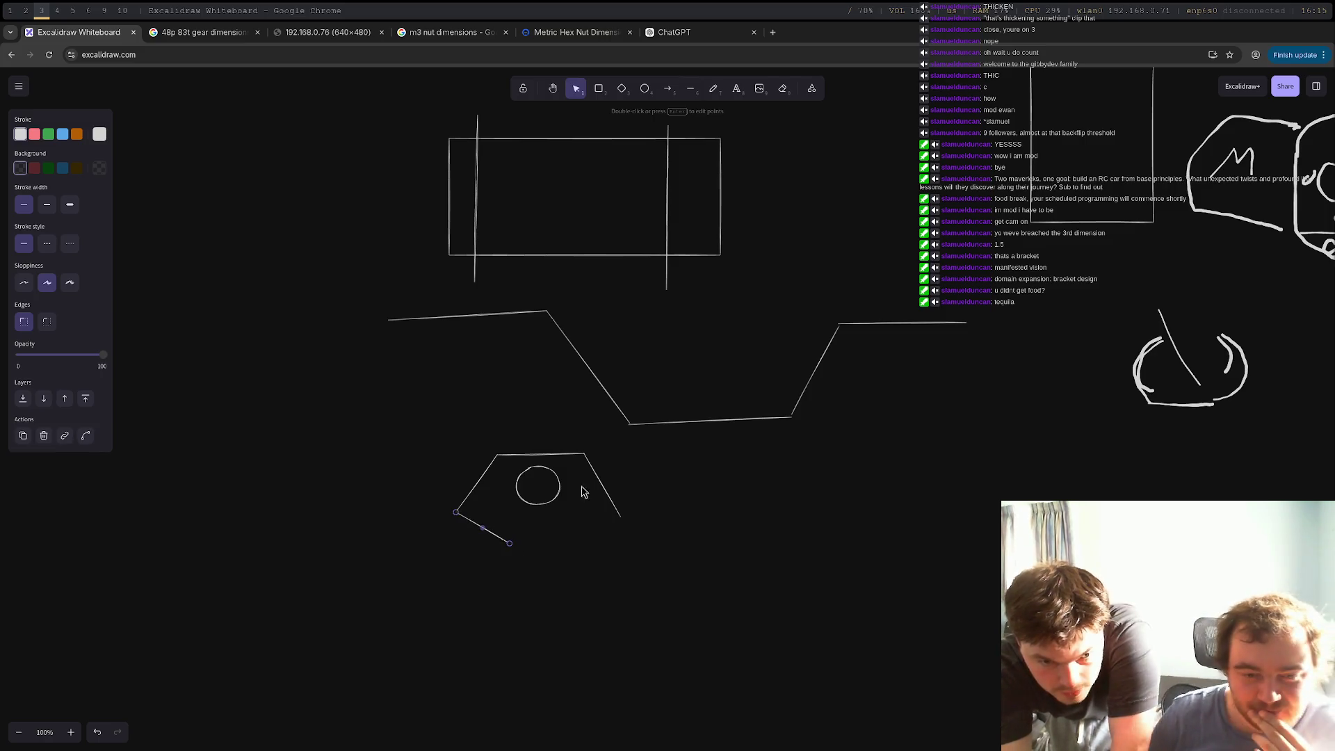
{"action": "left_click", "coordinate": [691, 88]}
{"action": "left_click_drag", "start_coordinate": [619, 516], "coordinate": [661, 531]}
{"action": "left_click", "coordinate": [691, 88]}
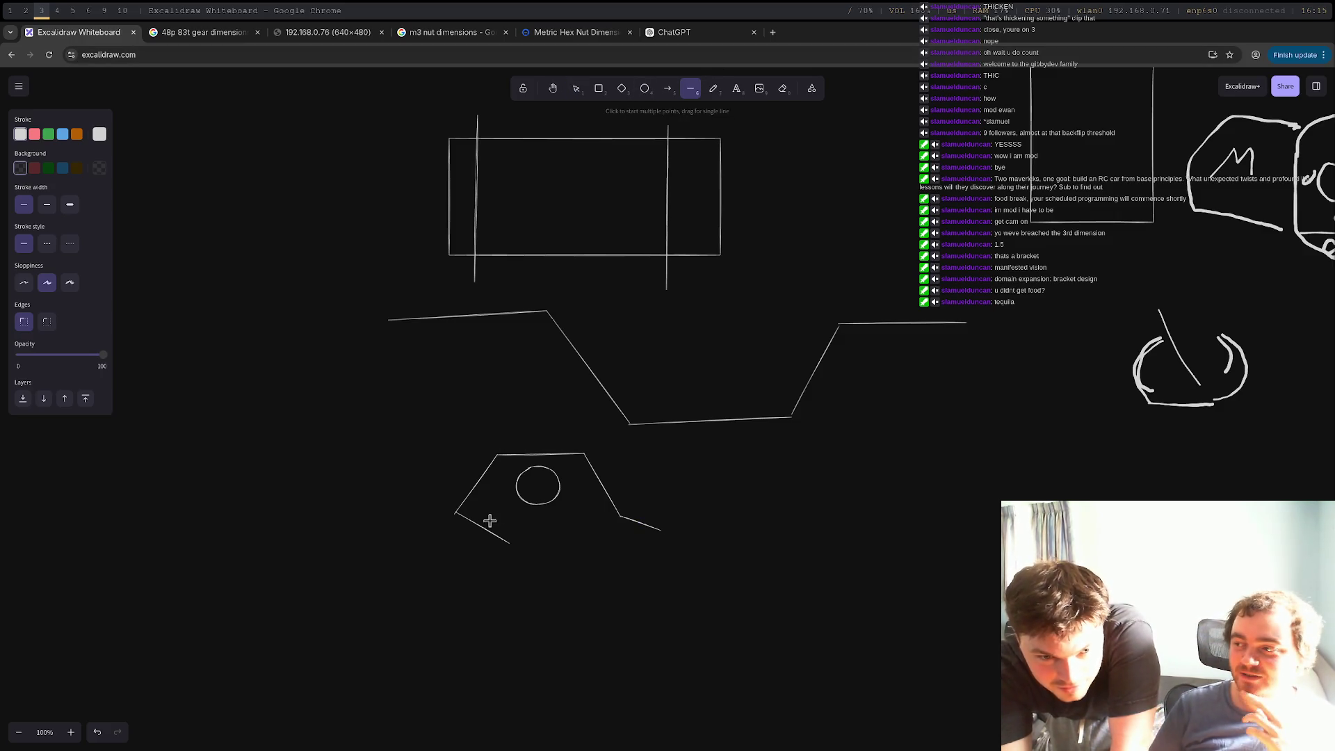
{"action": "left_click_drag", "start_coordinate": [479, 514], "coordinate": [619, 516]}
{"action": "left_click", "coordinate": [691, 89]}
{"action": "left_click_drag", "start_coordinate": [513, 543], "coordinate": [661, 531]}
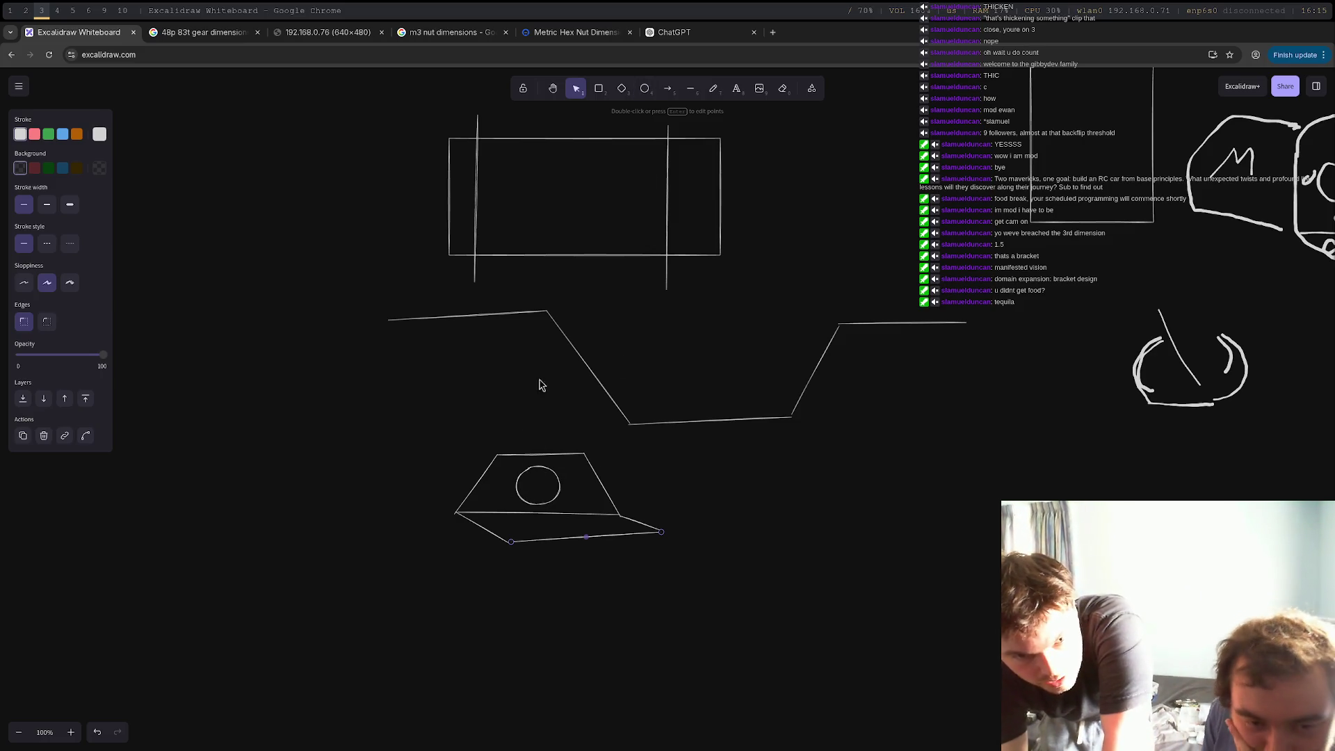
{"action": "left_click", "coordinate": [691, 89]}
{"action": "mouse_move", "coordinate": [497, 455]}
{"action": "left_mouse_down"}
{"action": "mouse_move", "coordinate": [472, 448]}
{"action": "mouse_move", "coordinate": [450, 471]}
{"action": "mouse_move", "coordinate": [437, 494]}
{"action": "mouse_move", "coordinate": [454, 512]}
{"action": "left_mouse_up"}
Draw a long line through the circle plus left and top edge lines, then return to selection
{"action": "left_click", "coordinate": [691, 88]}
{"action": "left_click", "coordinate": [691, 88]}
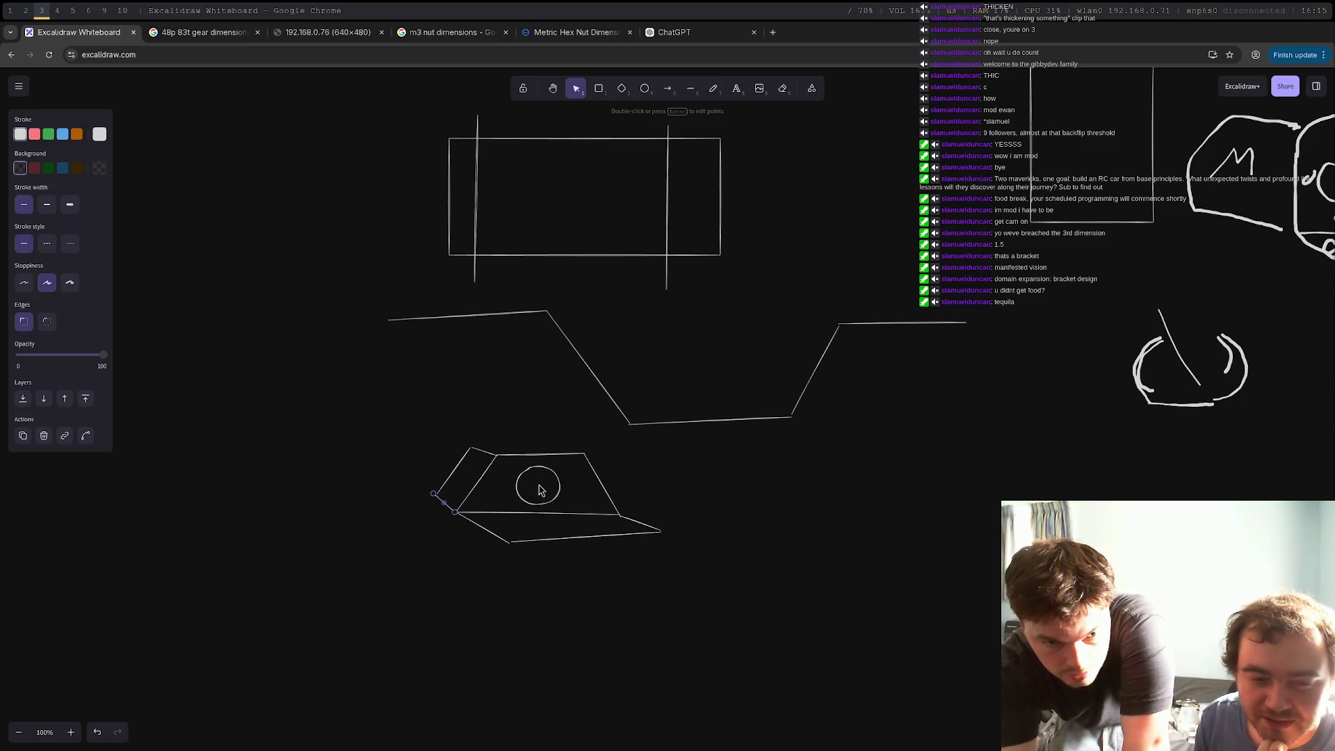
{"action": "left_click", "coordinate": [691, 89]}
{"action": "left_click_drag", "start_coordinate": [539, 484], "coordinate": [792, 553]}
{"action": "left_click", "coordinate": [690, 88]}
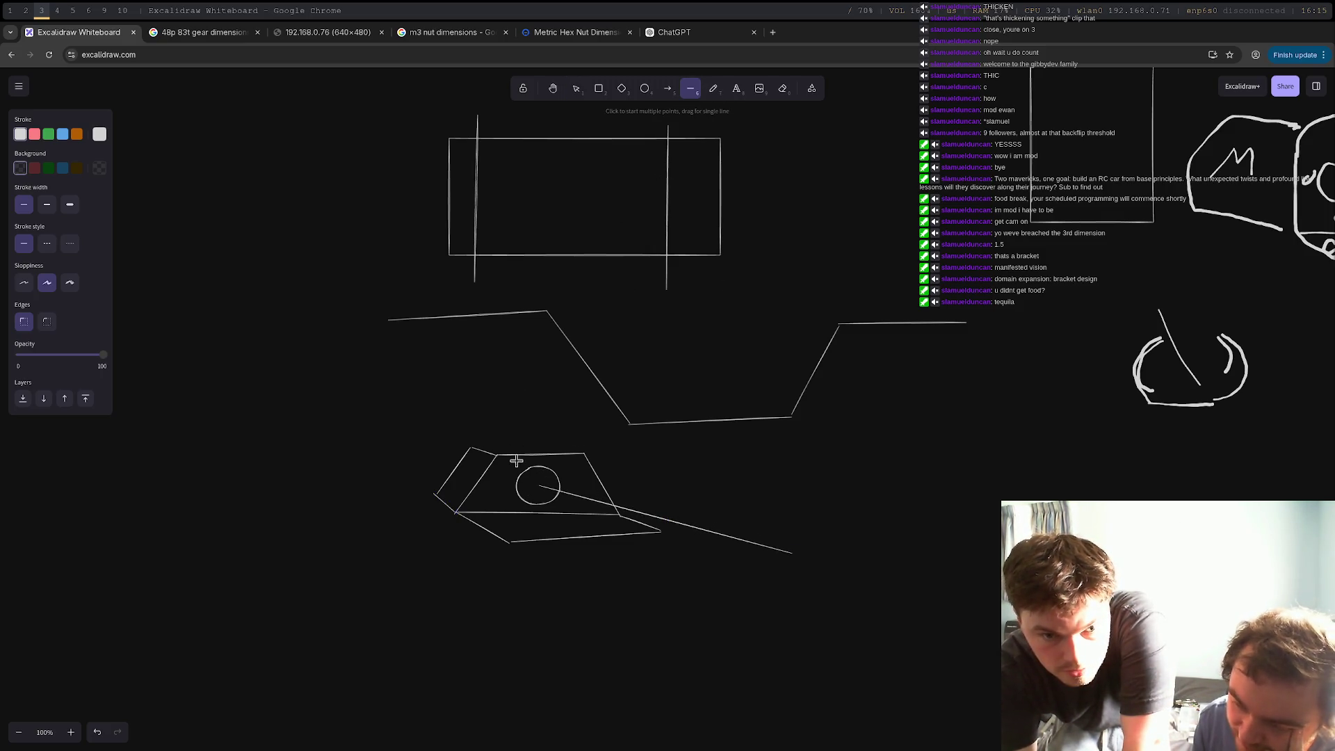
{"action": "mouse_move", "coordinate": [457, 461]}
{"action": "left_mouse_down"}
{"action": "mouse_move", "coordinate": [381, 426]}
{"action": "mouse_move", "coordinate": [368, 435]}
{"action": "left_mouse_up"}
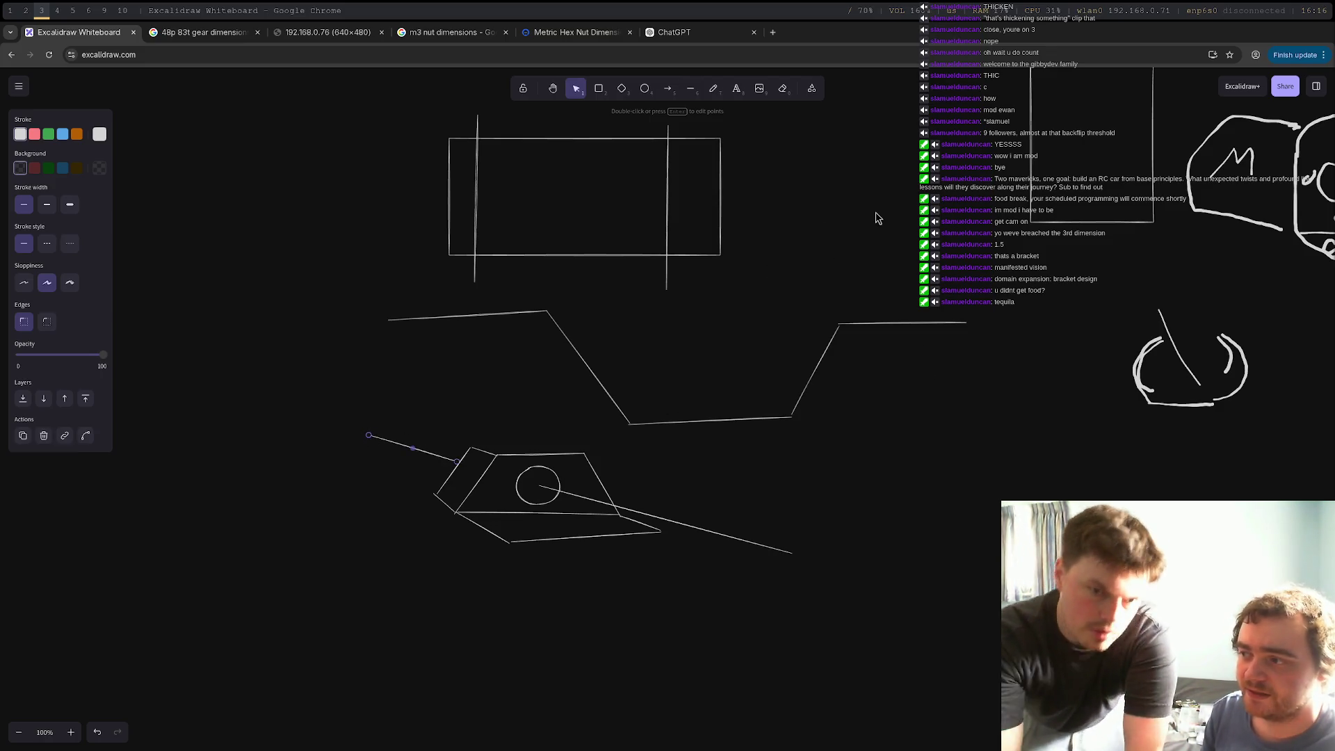
{"action": "left_click", "coordinate": [690, 89]}
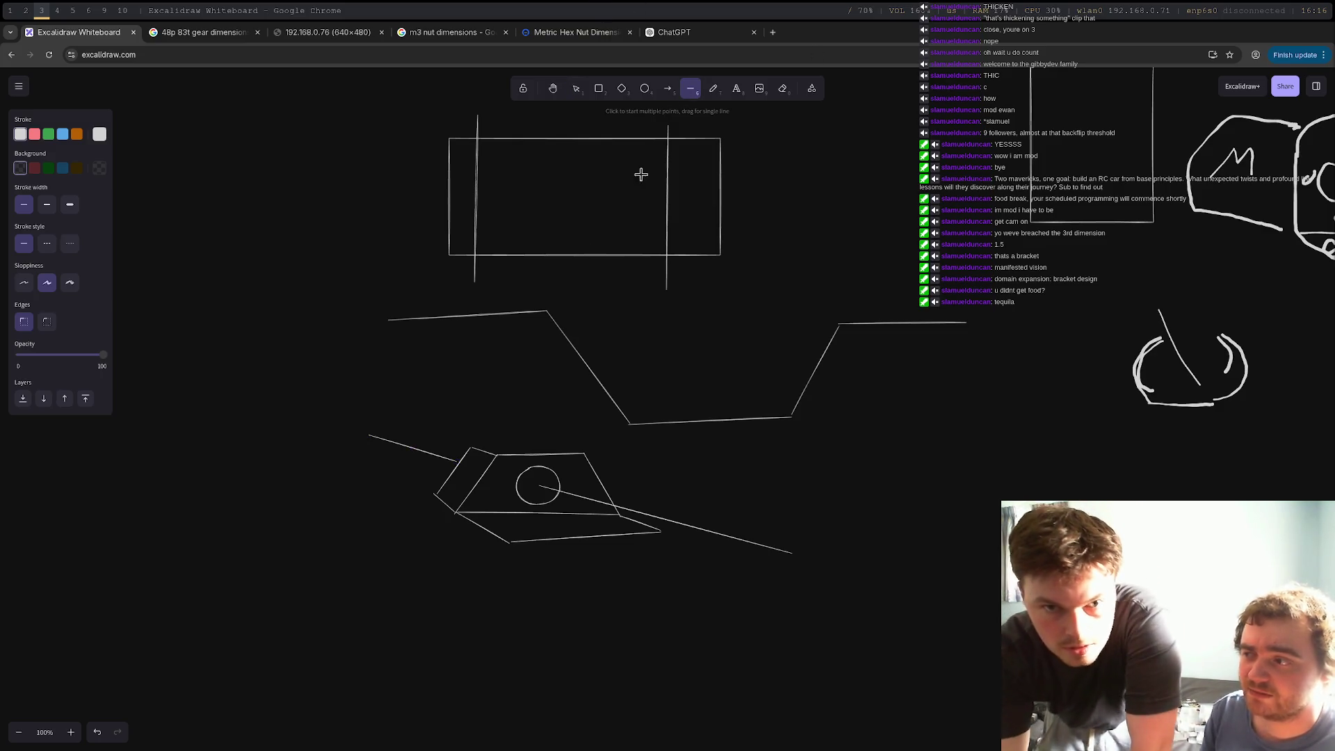
{"action": "left_click_drag", "start_coordinate": [472, 448], "coordinate": [584, 453]}
{"action": "left_click", "coordinate": [691, 88]}
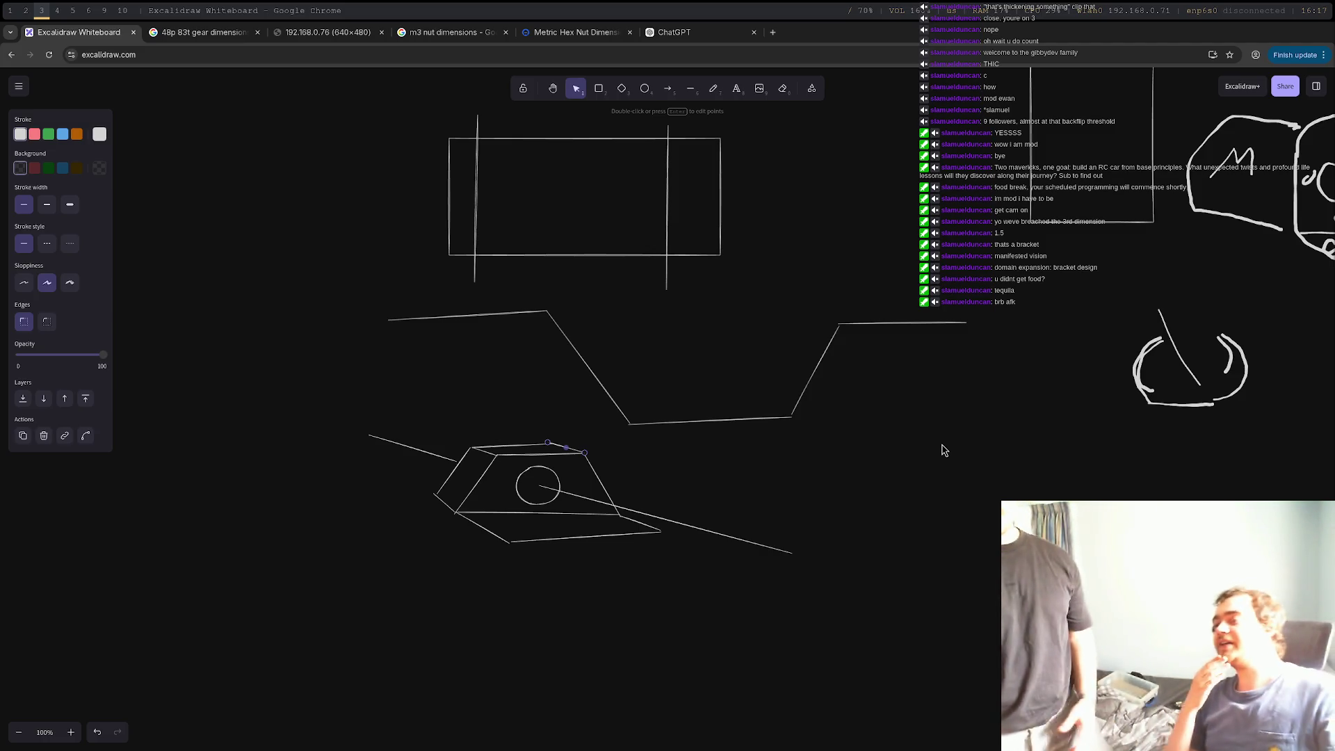
{"action": "left_click", "coordinate": [598, 88]}
{"action": "key", "text": "Escape"}
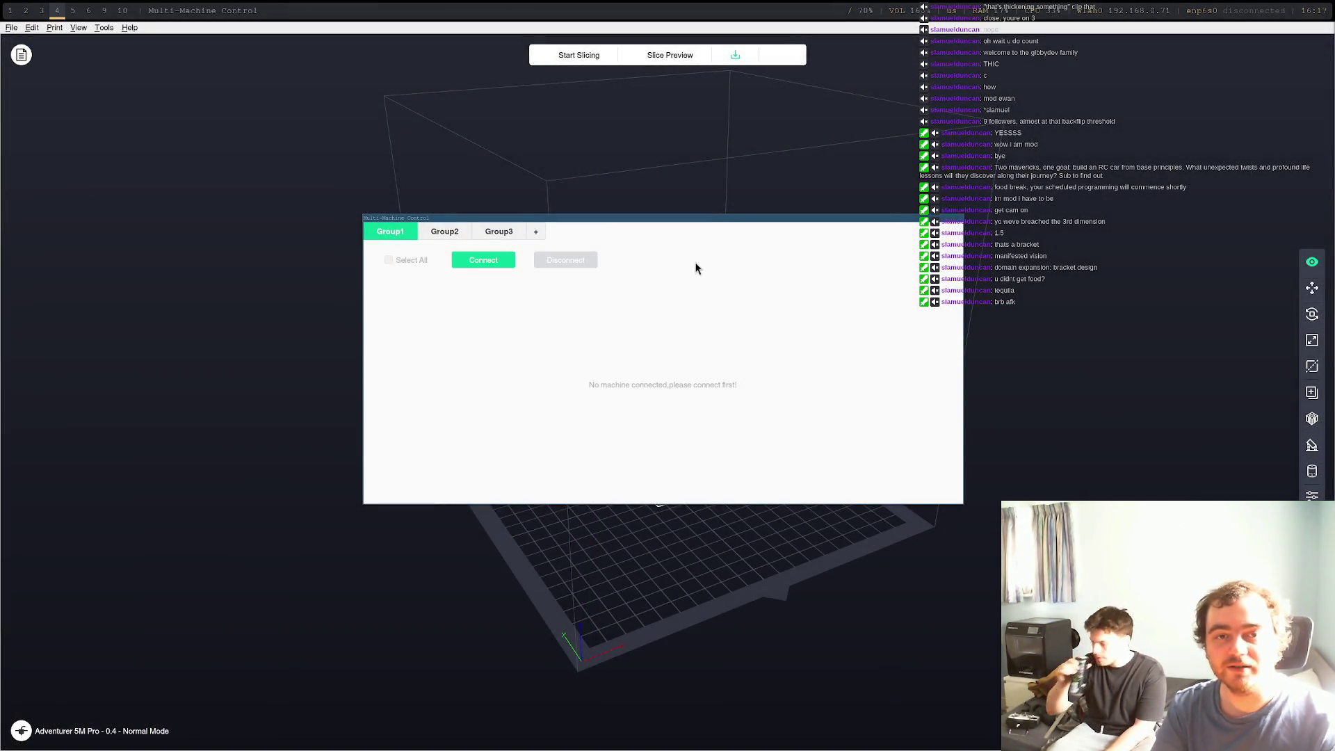
Cycle through the workspaces and return to FreeCAD
{"action": "key", "text": "super+2"}
{"action": "key", "text": "super+1"}
{"action": "key", "text": "super+2"}
{"action": "key", "text": "super+3"}
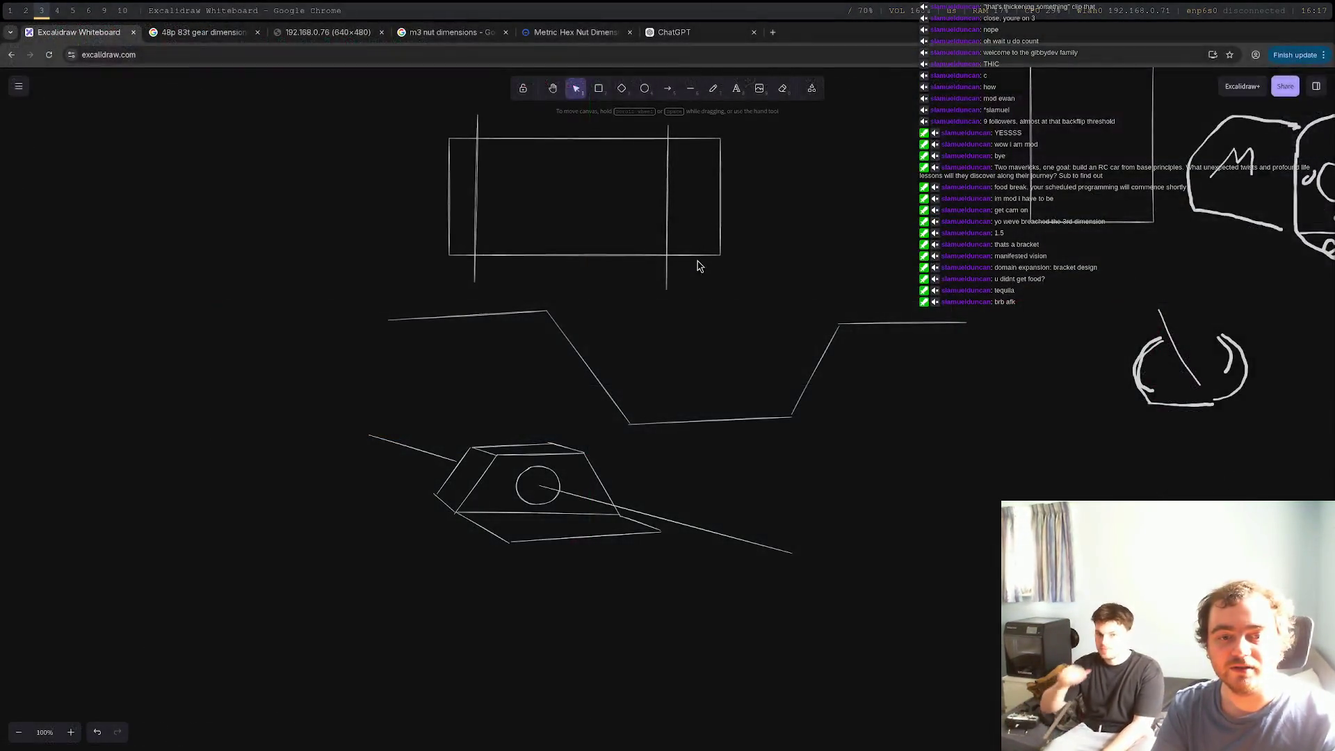
{"action": "key", "text": "super+4"}
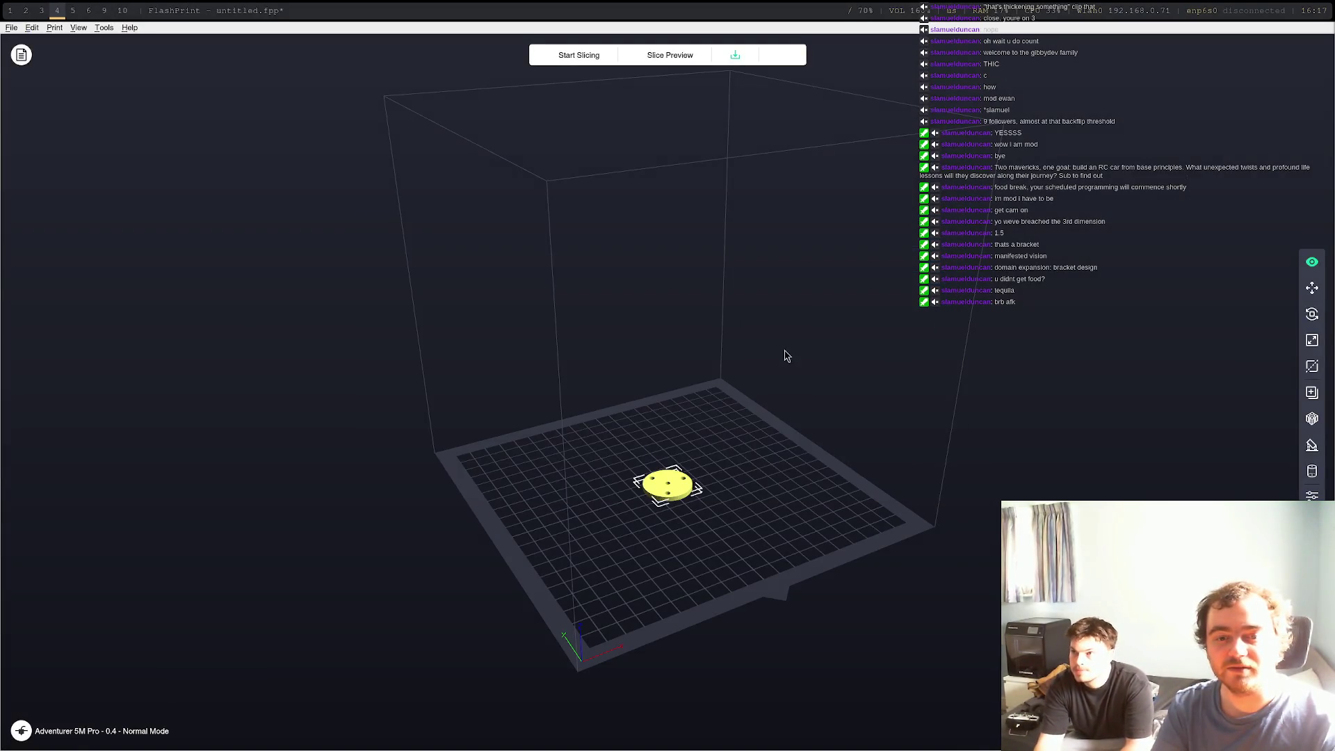
{"action": "key", "text": "super+1"}
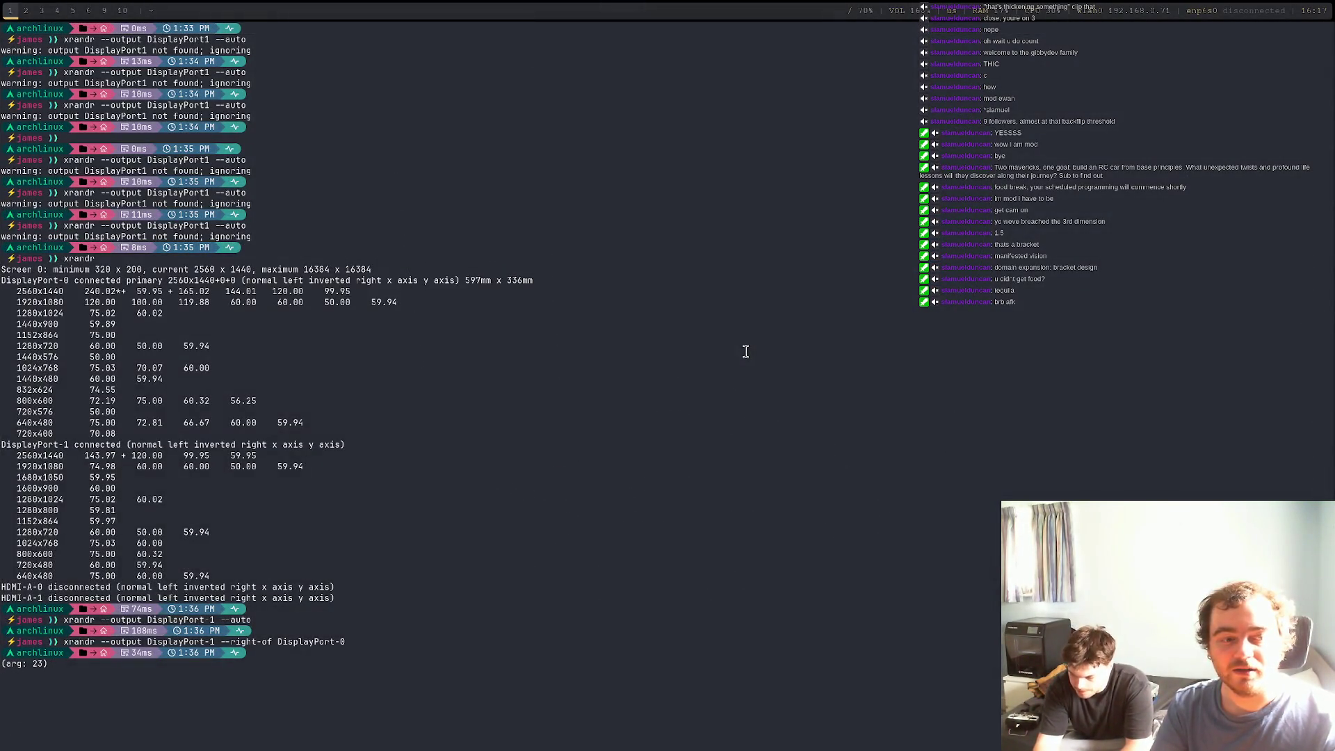
{"action": "key", "text": "super+2"}
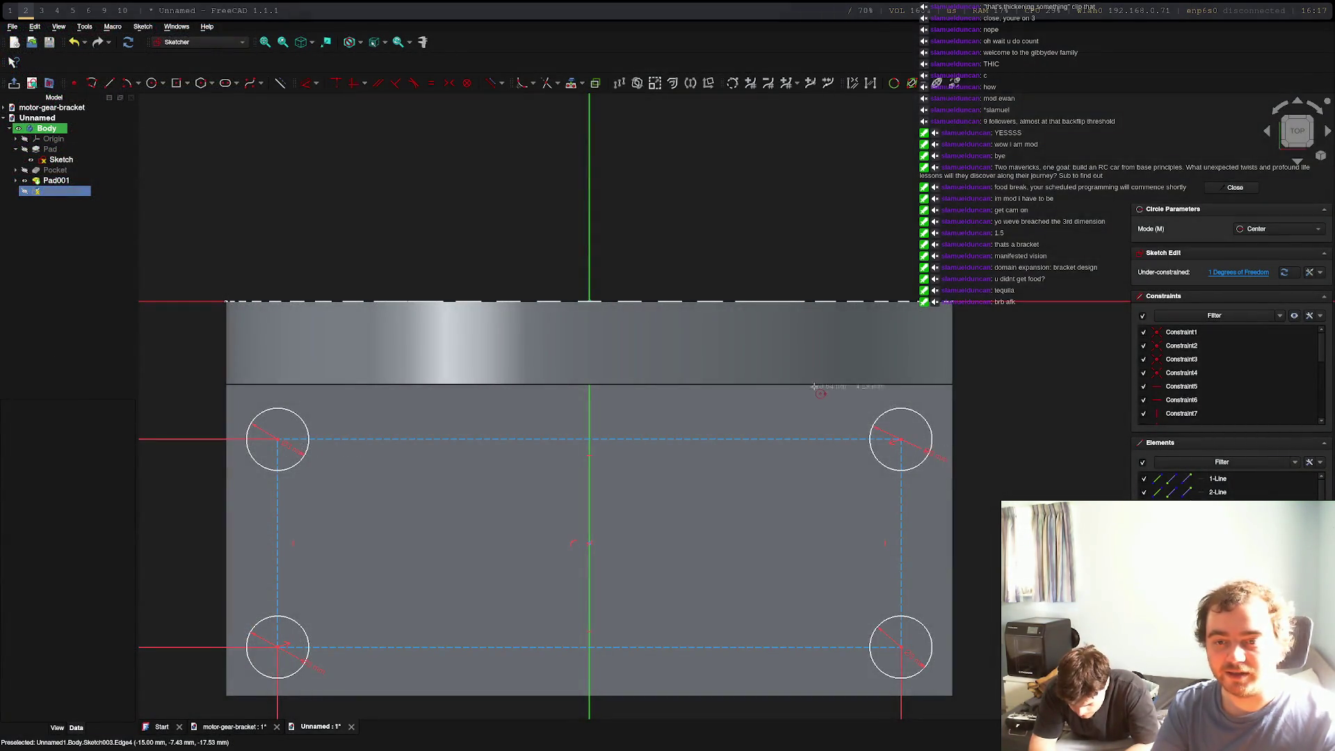
Exit the circle tool, select all four corner hole circles, and close the sketch
{"action": "key", "text": "Escape"}
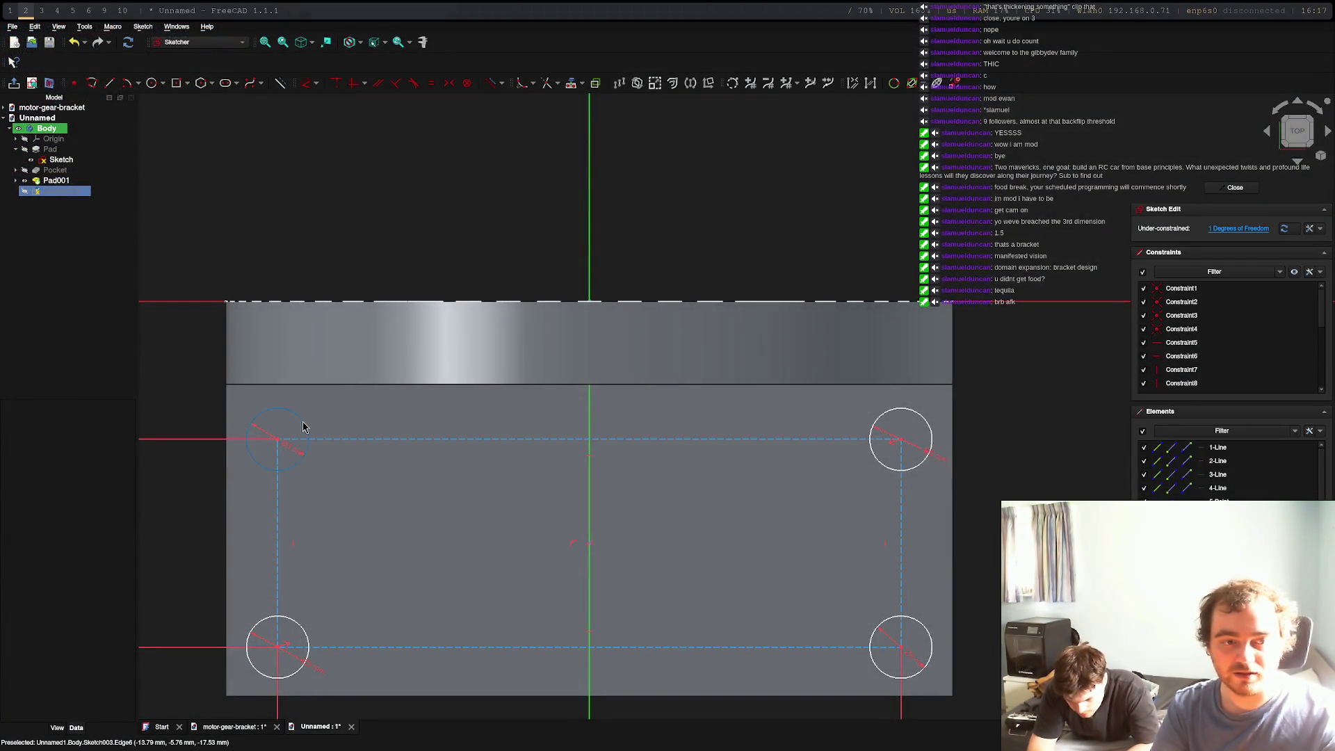
{"action": "left_click", "coordinate": [303, 427]}
{"action": "left_click", "coordinate": [886, 417]}
{"action": "left_click", "coordinate": [908, 621]}
{"action": "left_click", "coordinate": [307, 632]}
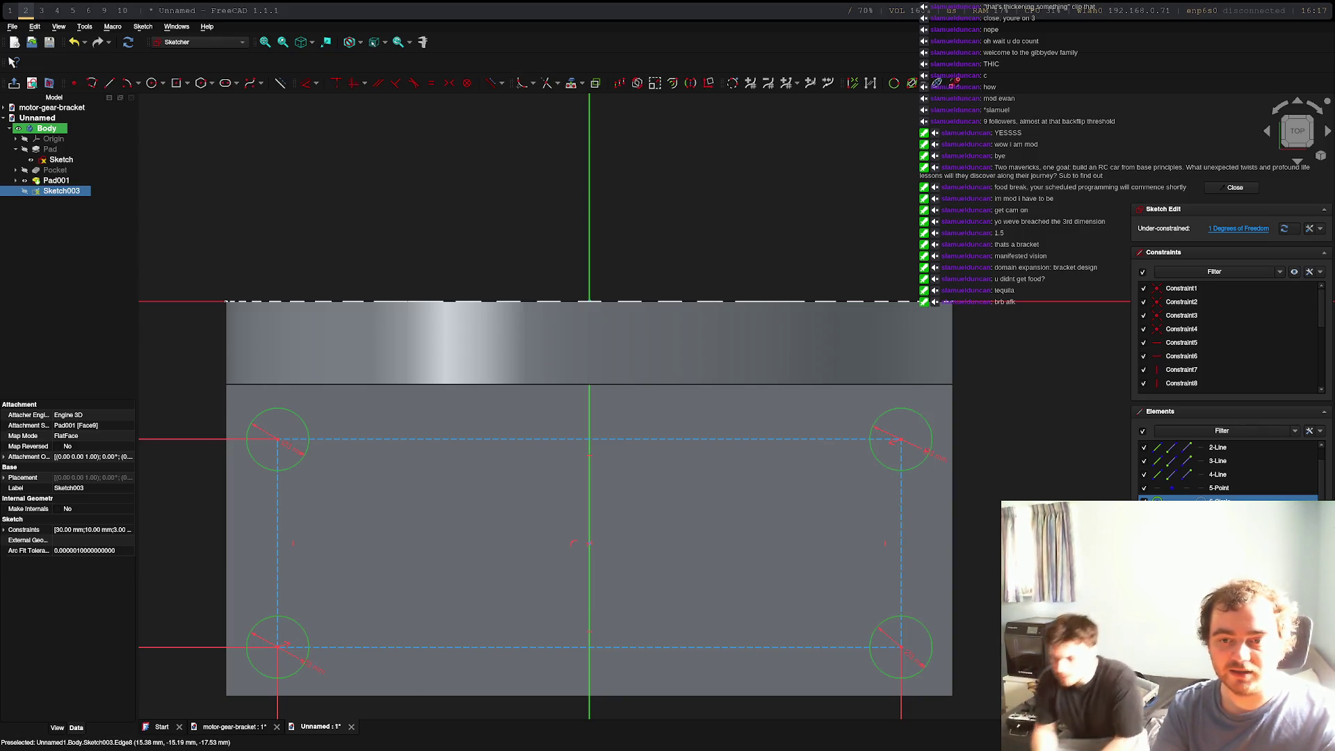
{"action": "left_click", "coordinate": [1235, 187]}
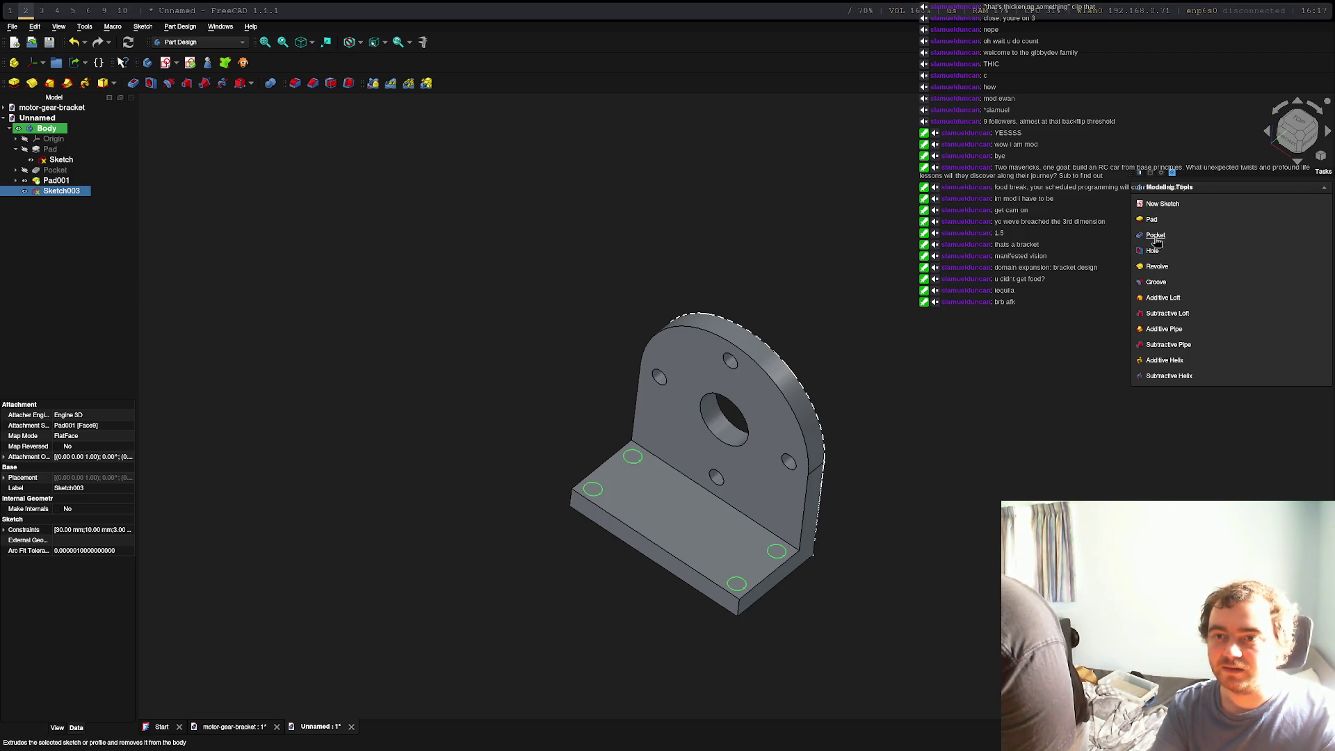
Pocket the four corner circles 14 mm deep into the base plate and confirm
{"action": "left_click", "coordinate": [1155, 235]}
{"action": "left_click_drag", "start_coordinate": [683, 588], "coordinate": [678, 629]}
{"action": "mouse_move", "coordinate": [879, 563]}
{"action": "middle_mouse_down"}
{"action": "mouse_move", "coordinate": [957, 560]}
{"action": "mouse_move", "coordinate": [883, 555]}
{"action": "mouse_move", "coordinate": [853, 527]}
{"action": "mouse_move", "coordinate": [924, 528]}
{"action": "mouse_move", "coordinate": [933, 554]}
{"action": "middle_mouse_up"}
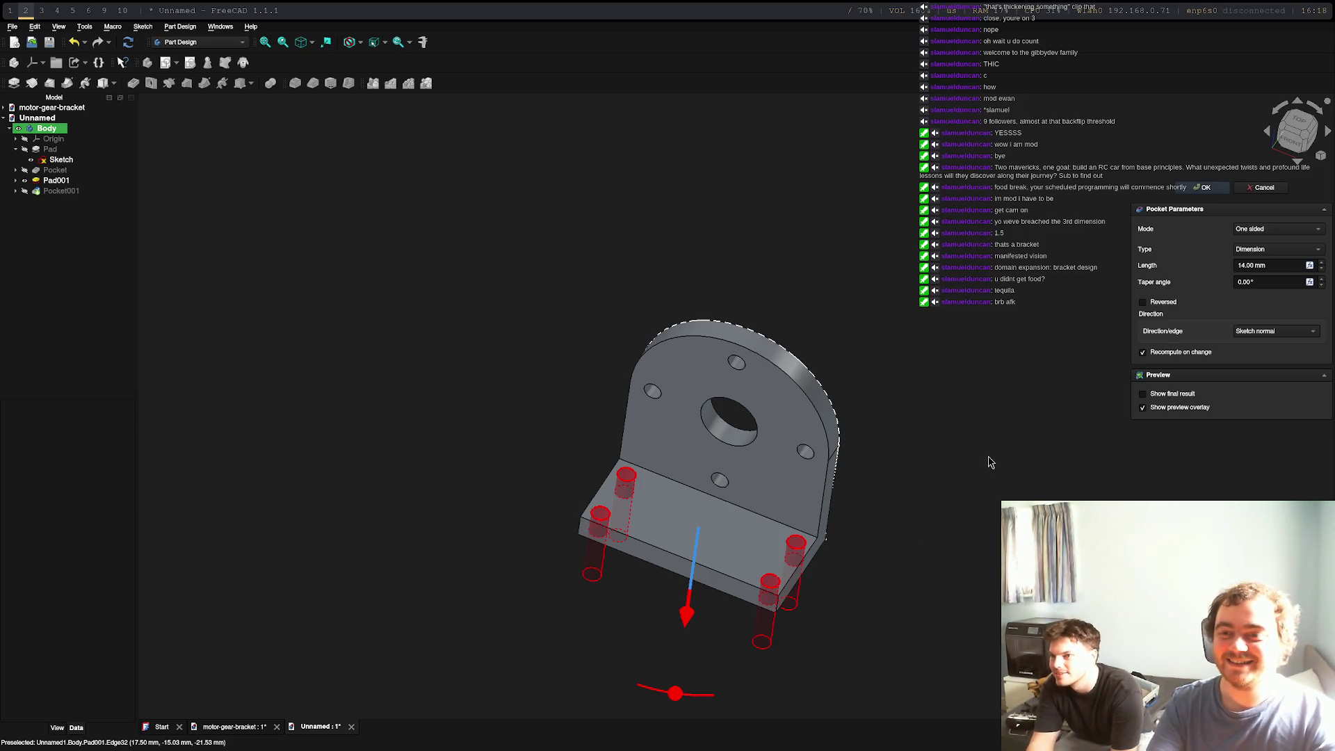
{"action": "left_click", "coordinate": [1201, 200]}
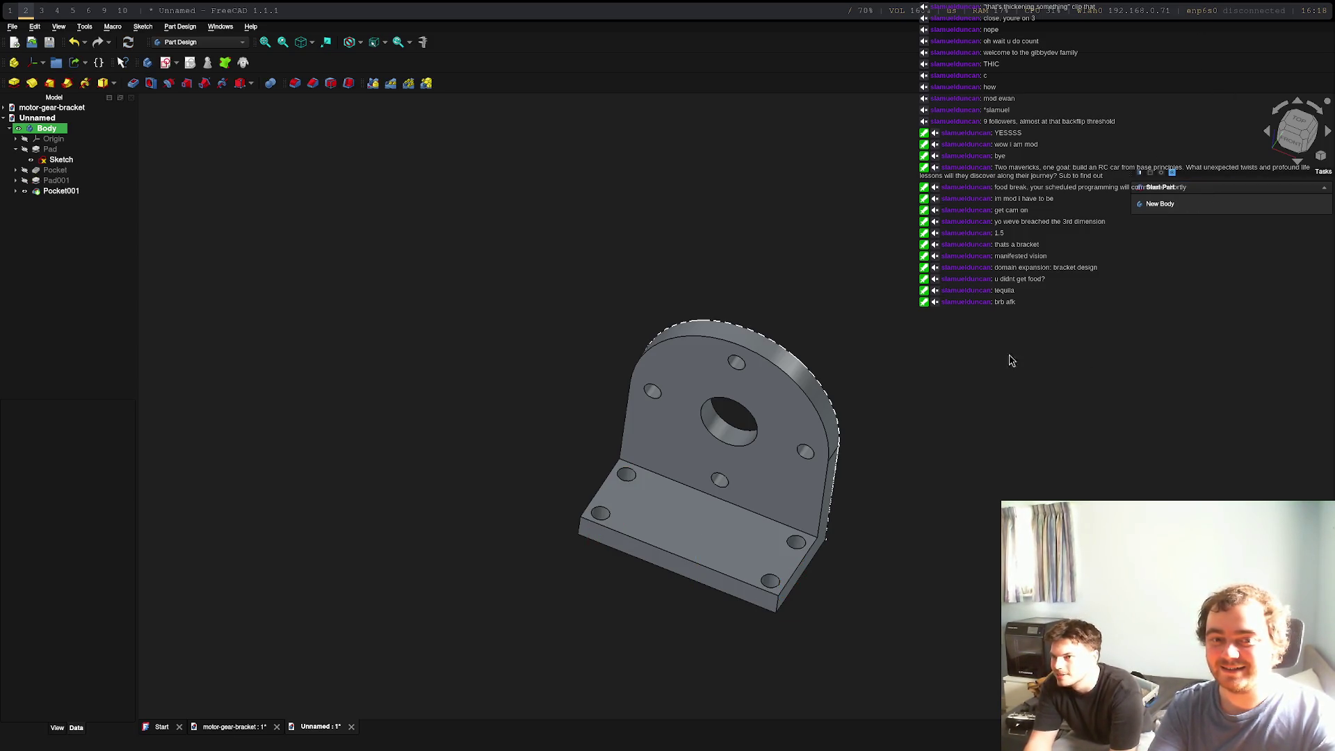
Orbit to inspect the new holes, select the bracket's Body, and bring up the File menu
{"action": "mouse_move", "coordinate": [855, 494]}
{"action": "middle_mouse_down"}
{"action": "mouse_move", "coordinate": [759, 344]}
{"action": "mouse_move", "coordinate": [858, 250]}
{"action": "mouse_move", "coordinate": [897, 299]}
{"action": "mouse_move", "coordinate": [1034, 387]}
{"action": "mouse_move", "coordinate": [1034, 420]}
{"action": "middle_mouse_up"}
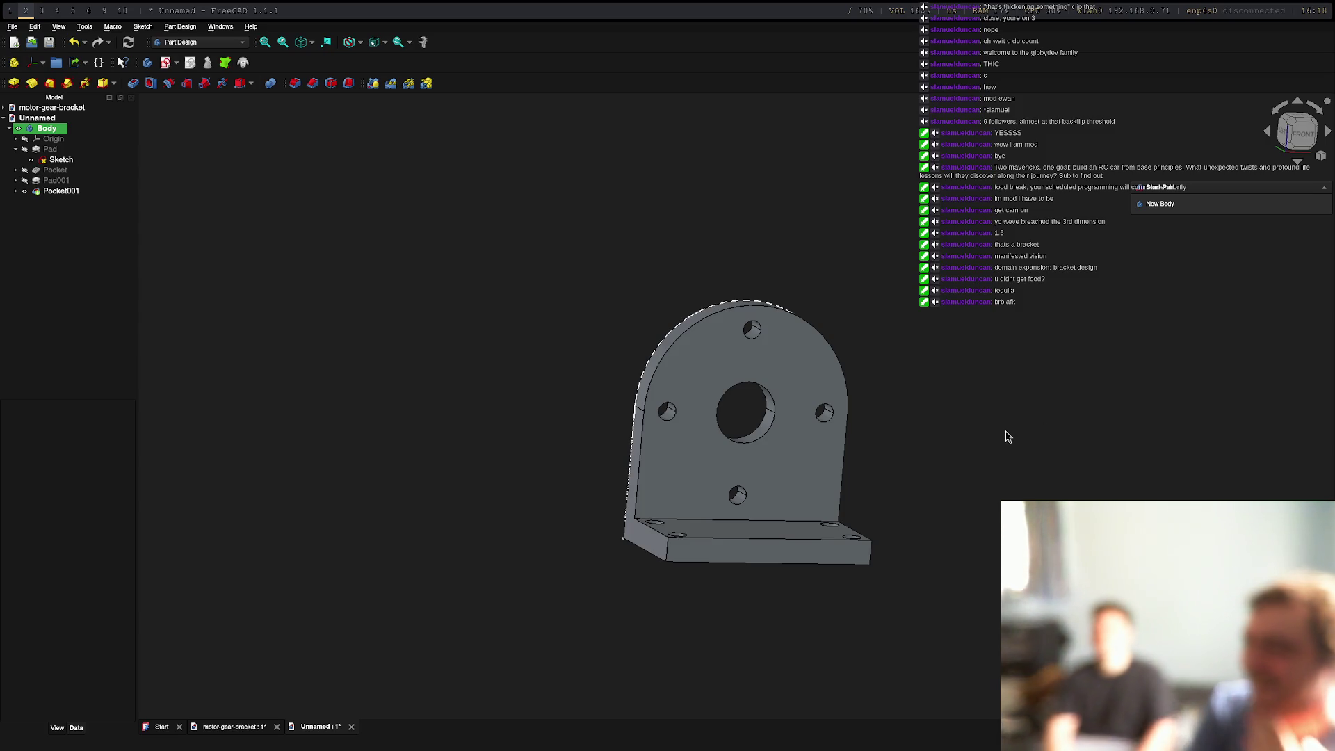
{"action": "mouse_move", "coordinate": [900, 462]}
{"action": "middle_mouse_down"}
{"action": "mouse_move", "coordinate": [860, 337]}
{"action": "mouse_move", "coordinate": [1100, 416]}
{"action": "middle_mouse_up"}
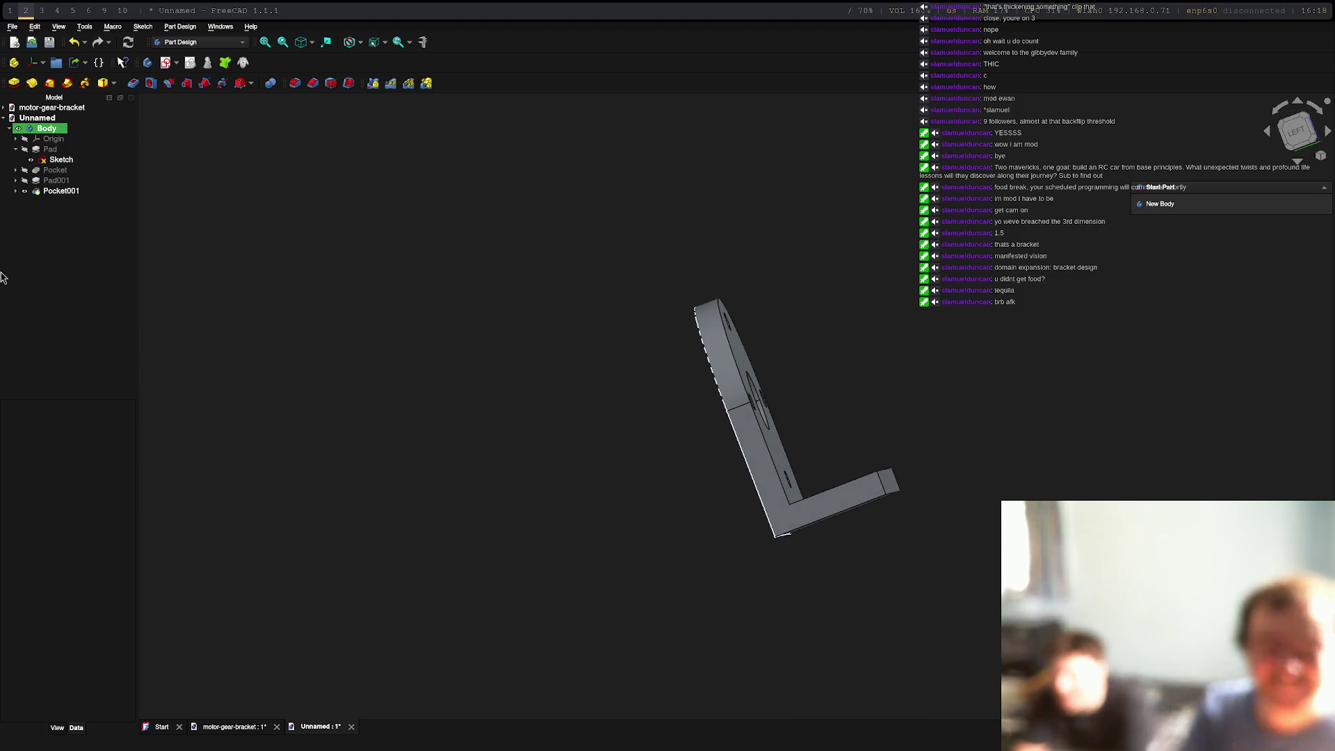
{"action": "left_click", "coordinate": [34, 119]}
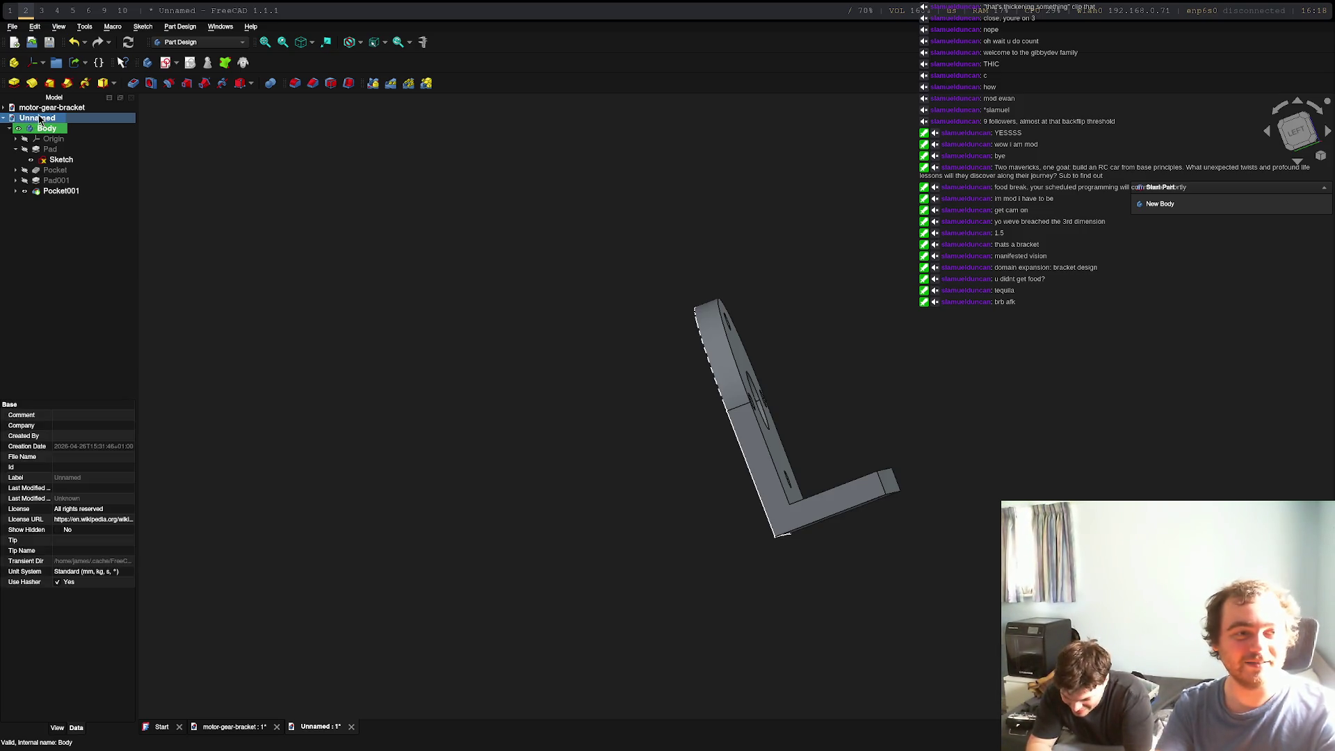
{"action": "left_click", "coordinate": [47, 129]}
{"action": "right_click", "coordinate": [47, 133]}
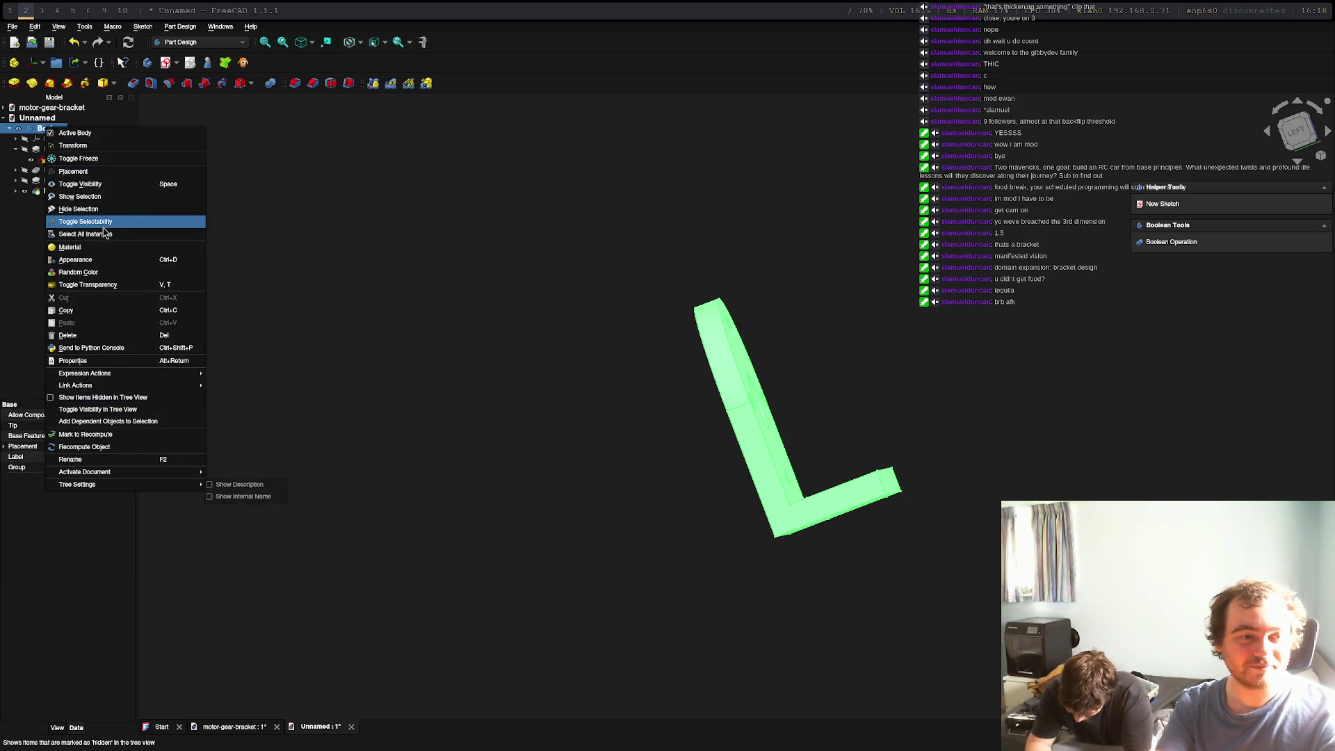
{"action": "left_click", "coordinate": [12, 26]}
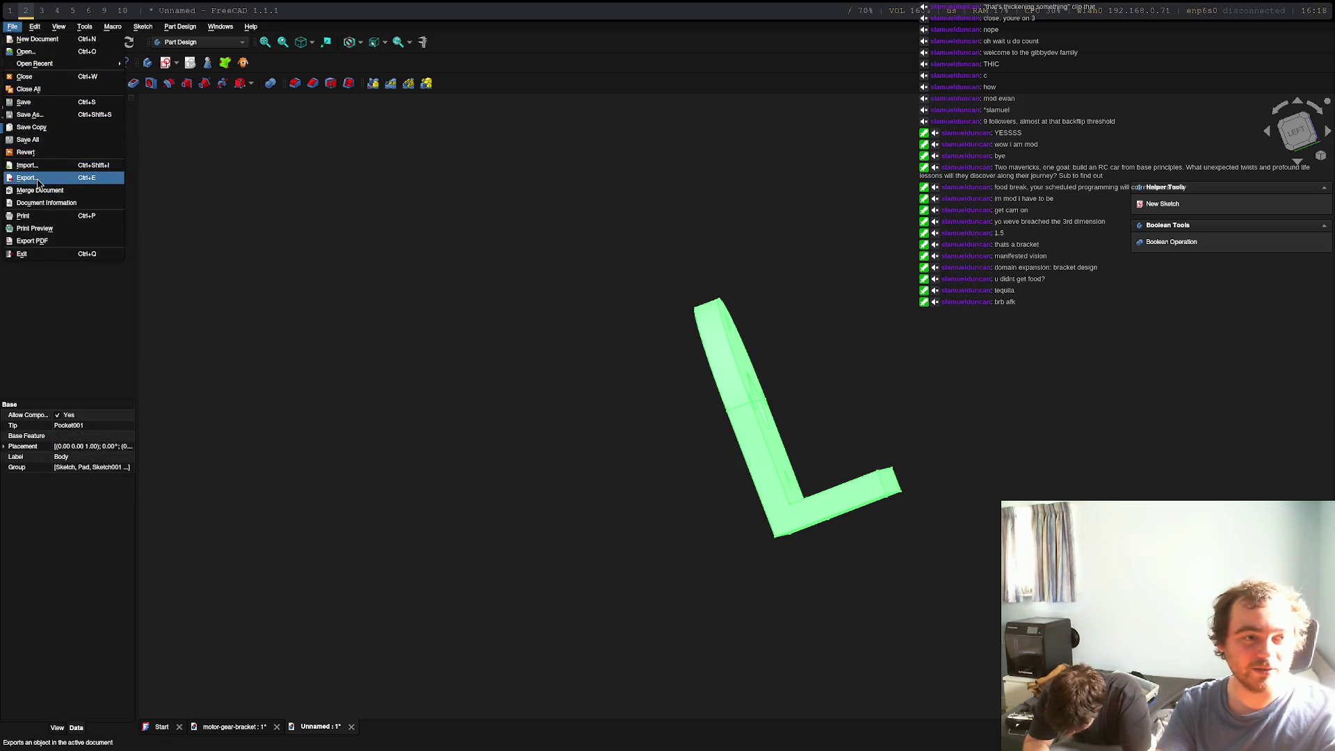
Export the Body as motor-bracket.stl, then switch over to FlashPrint
{"action": "left_click", "coordinate": [35, 178]}
{"action": "left_click", "coordinate": [641, 453]}
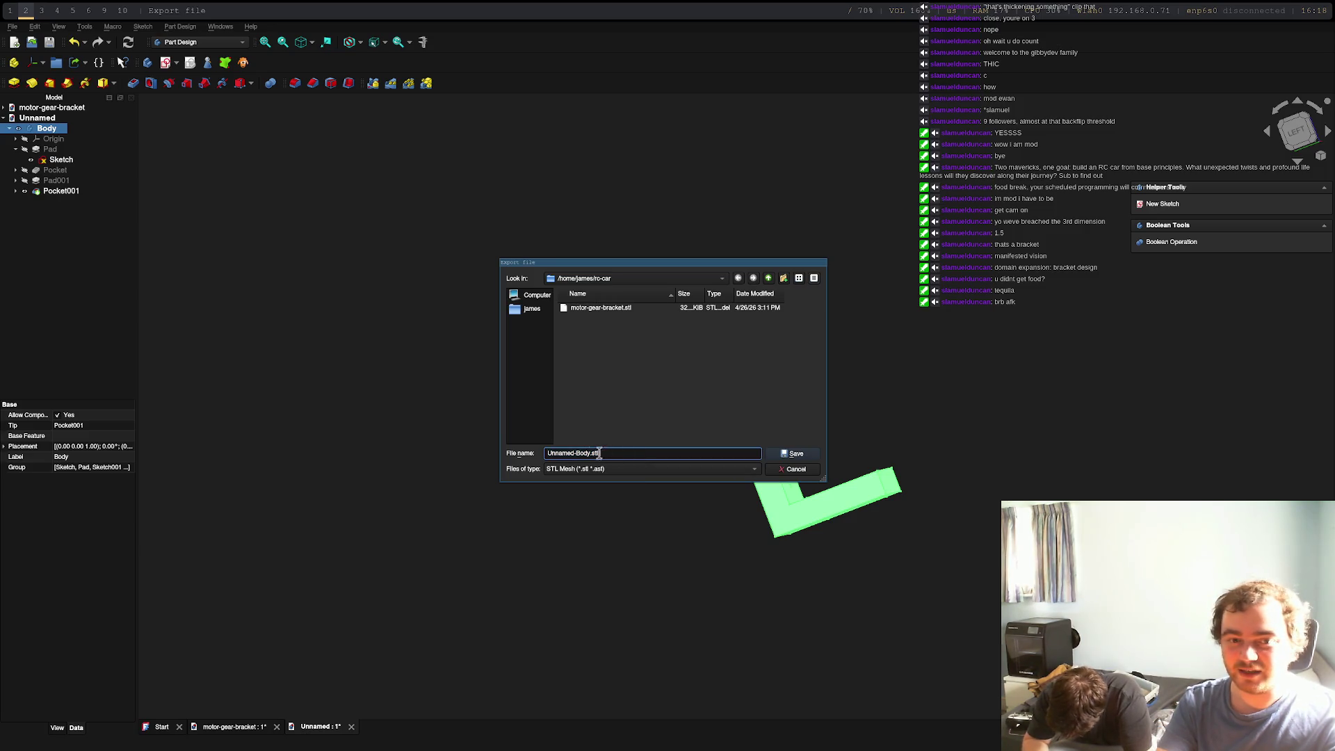
{"action": "left_click_drag", "start_coordinate": [585, 453], "coordinate": [547, 453]}
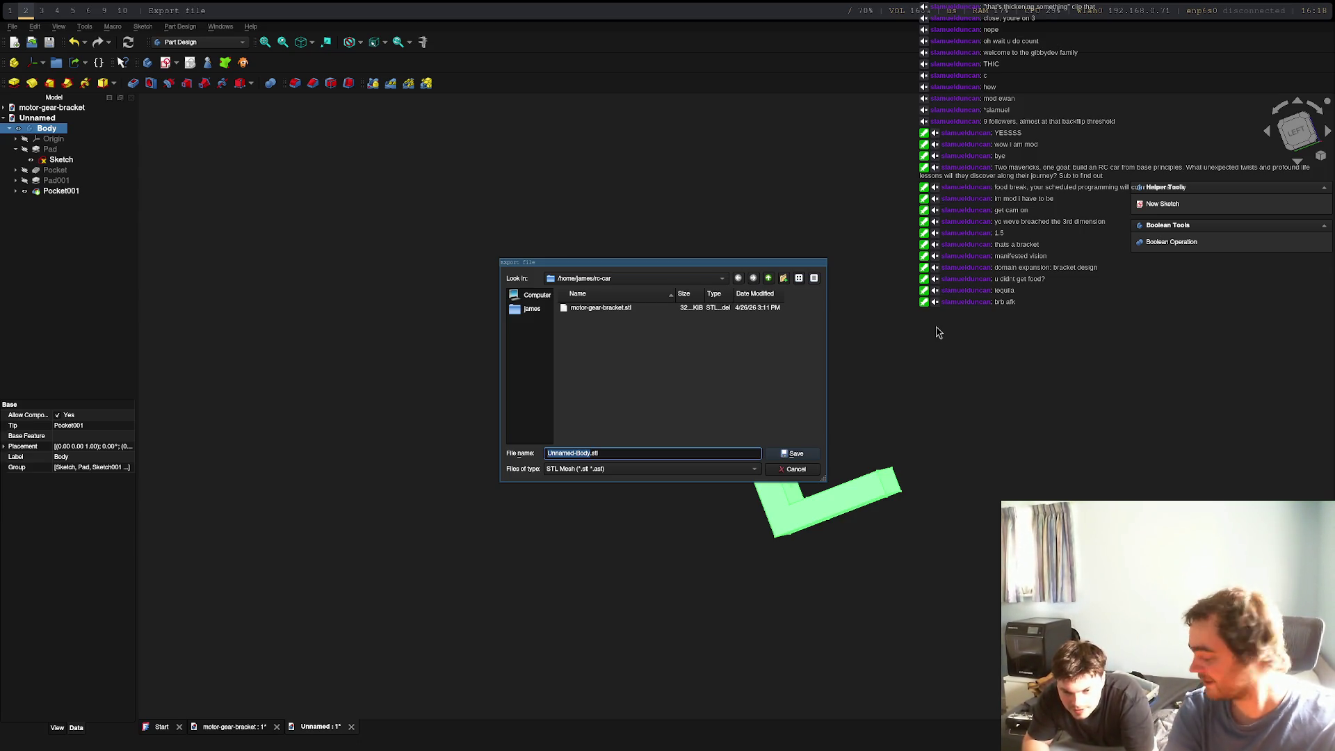
{"action": "type", "text": "m"}
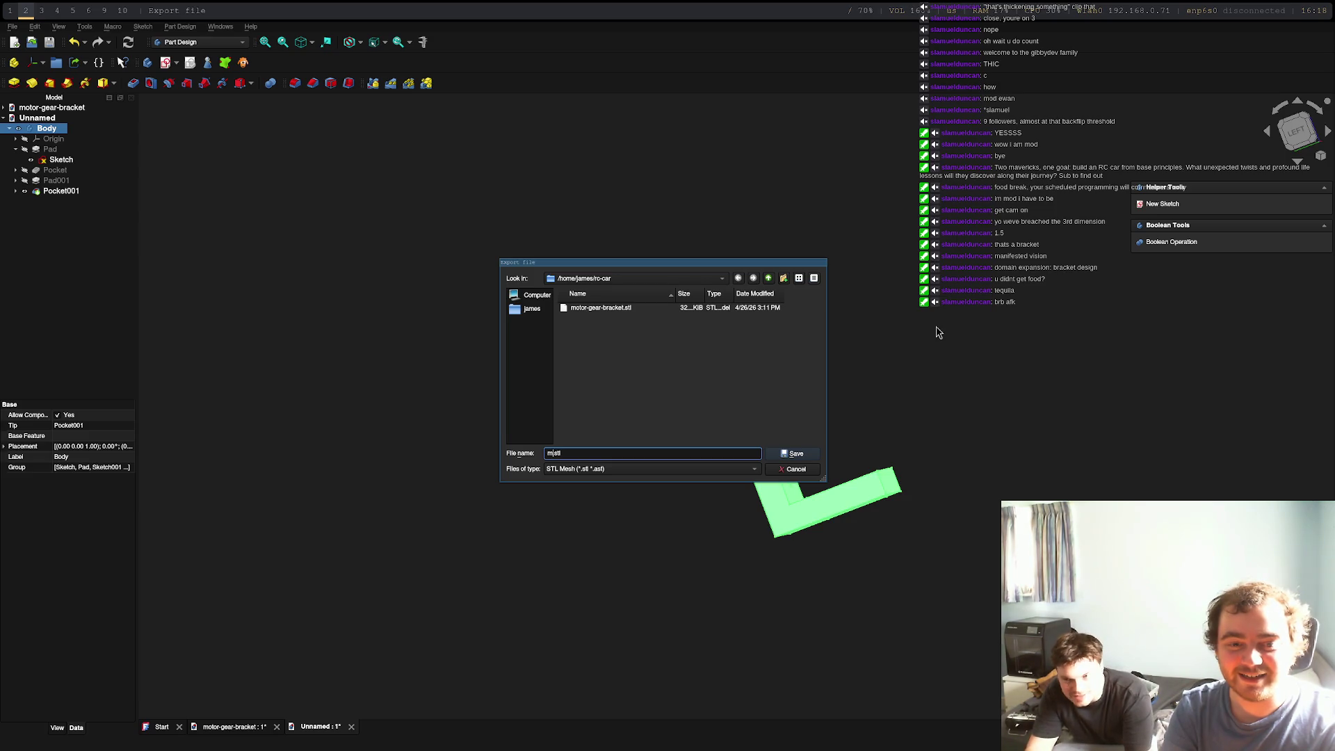
{"action": "type", "text": "otor-bracket"}
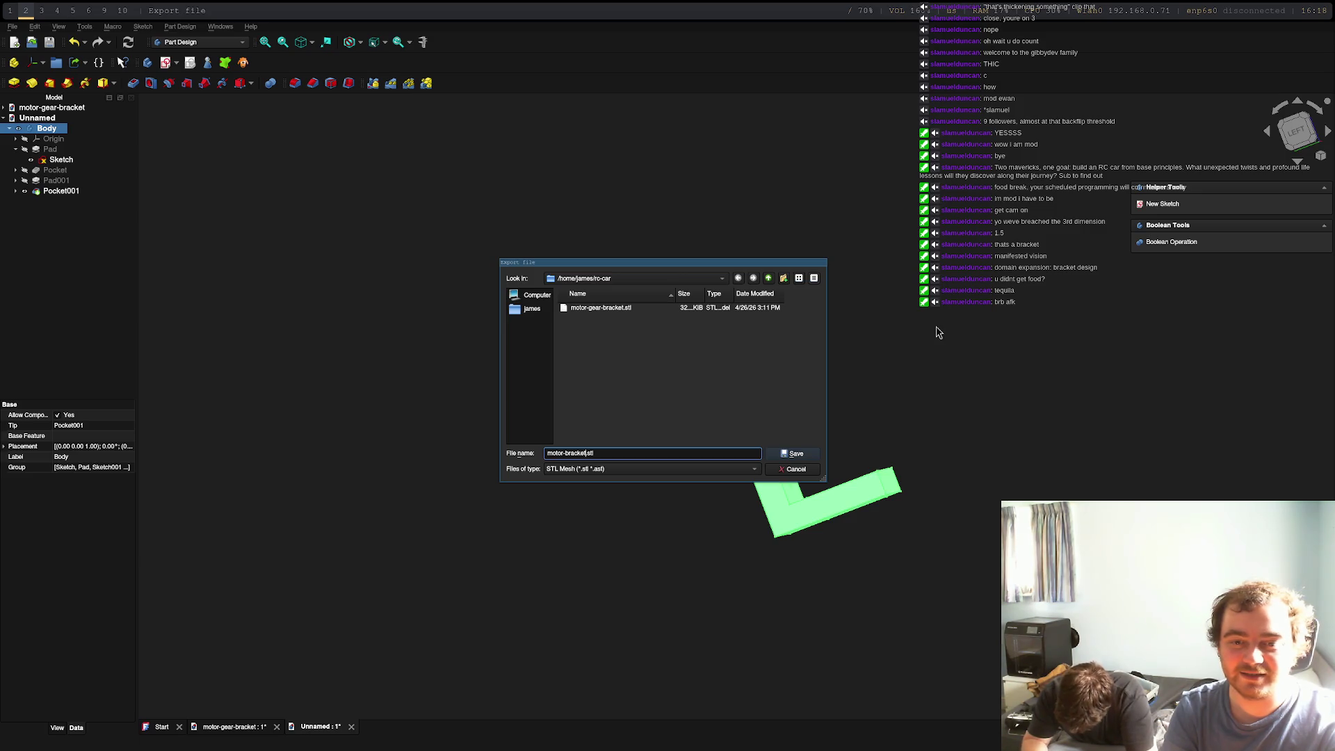
{"action": "key", "text": "Return"}
{"action": "key", "text": "super+3"}
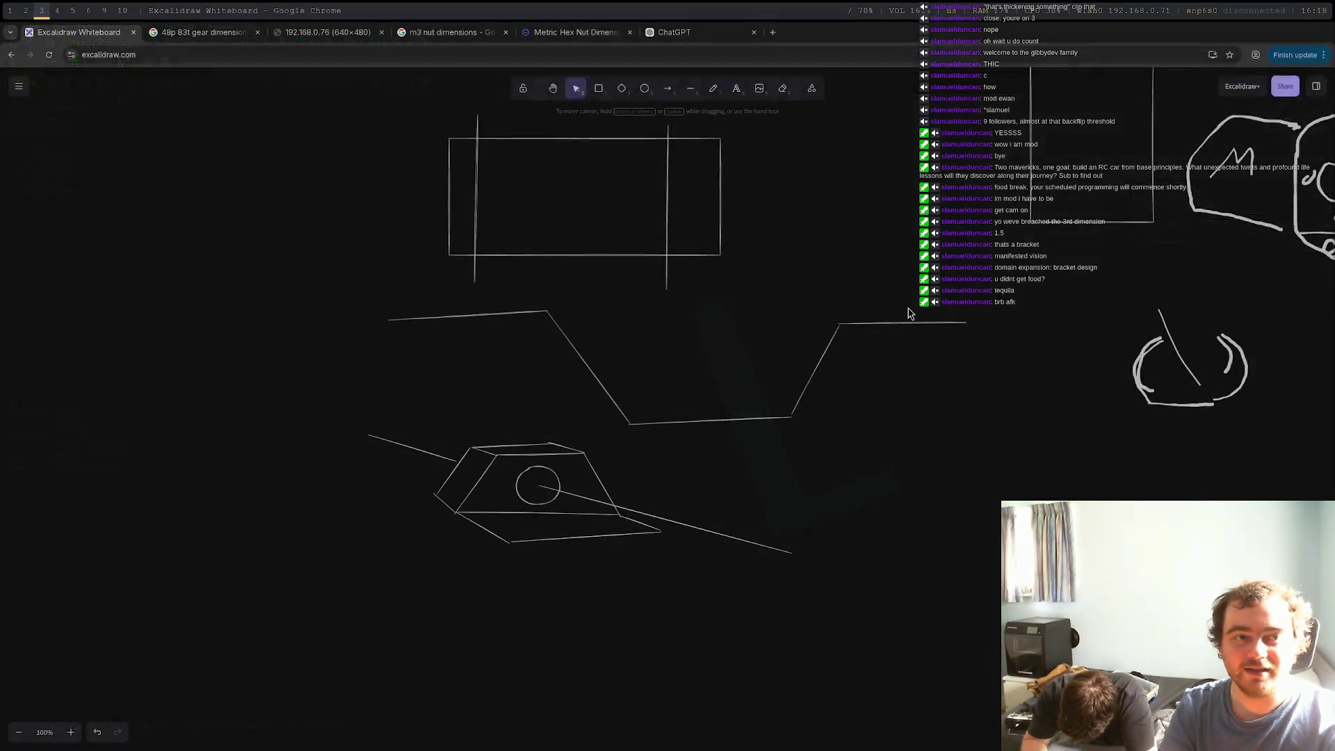
{"action": "key", "text": "super+4"}
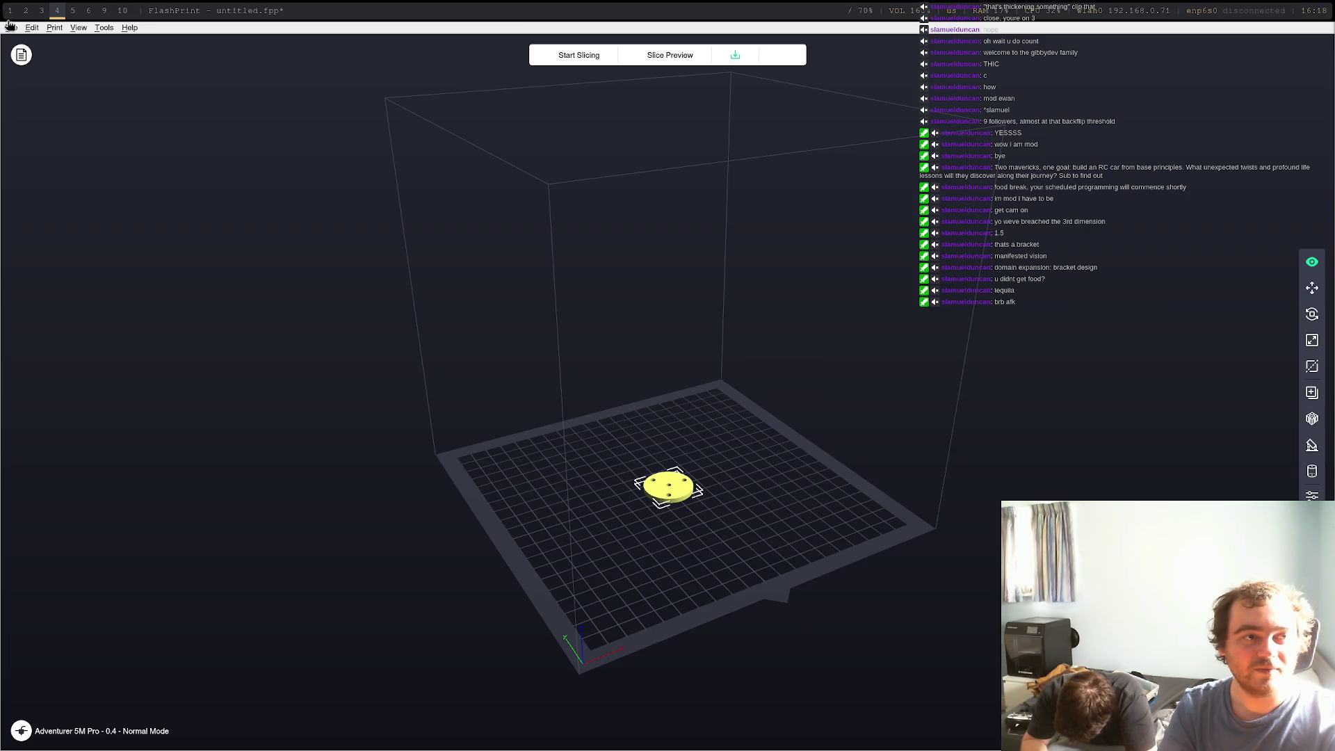
Load motor-bracket.stl, delete the leftover disc, and auto-arrange with 2.0 mm spacing
{"action": "left_click", "coordinate": [12, 28]}
{"action": "left_click", "coordinate": [59, 68]}
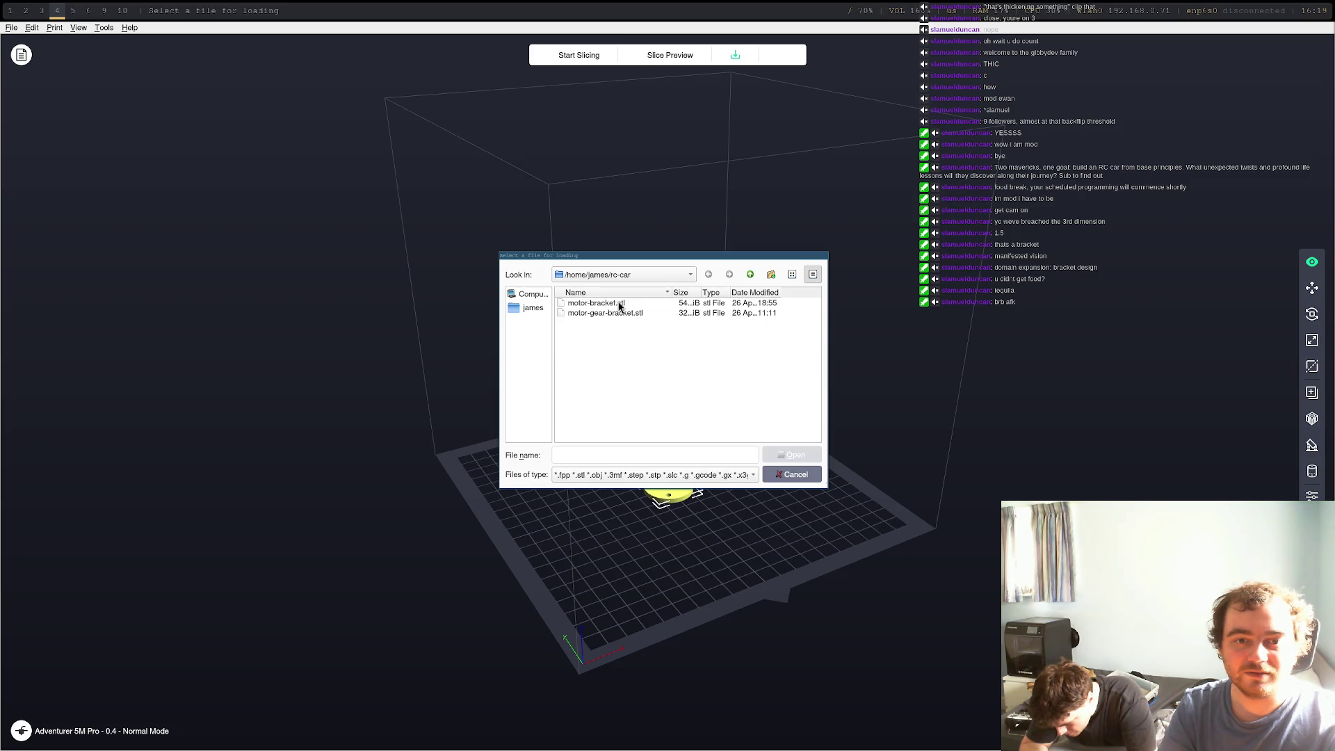
{"action": "double_click", "coordinate": [619, 304]}
{"action": "left_click", "coordinate": [668, 487]}
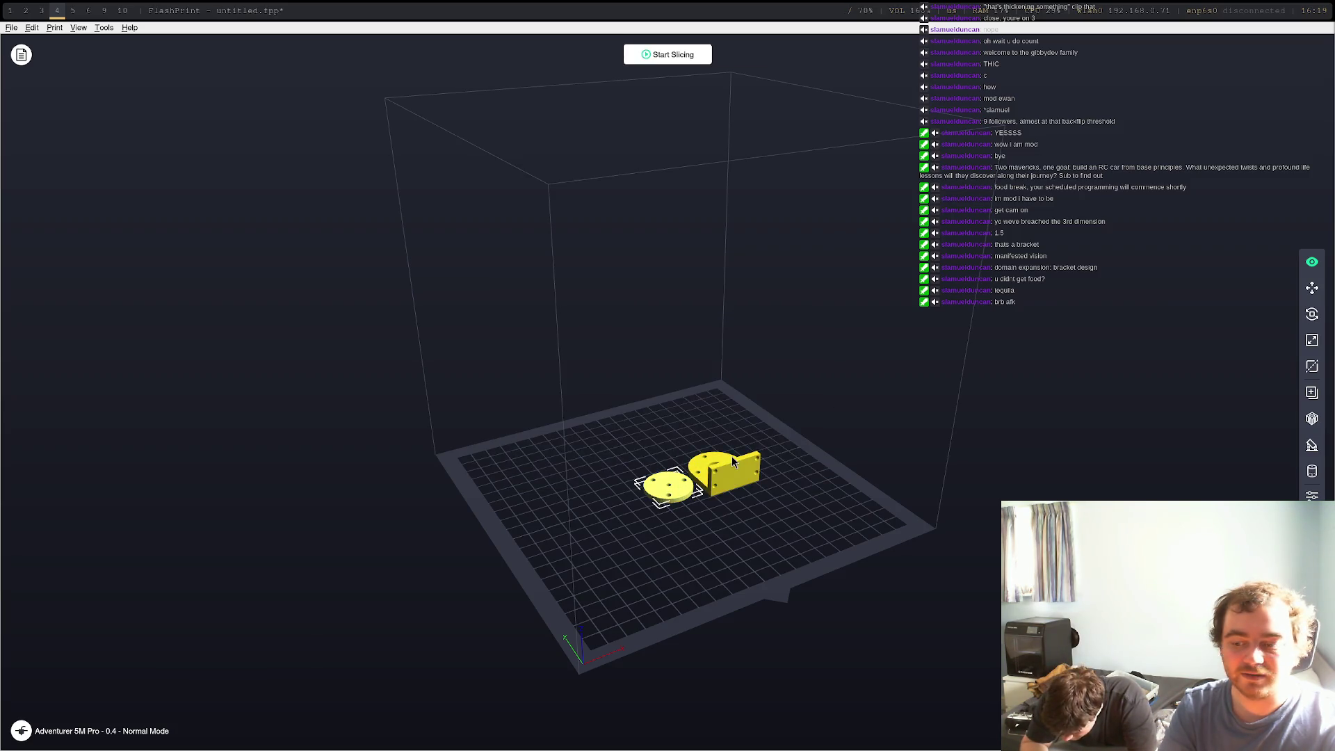
{"action": "key", "text": "Delete"}
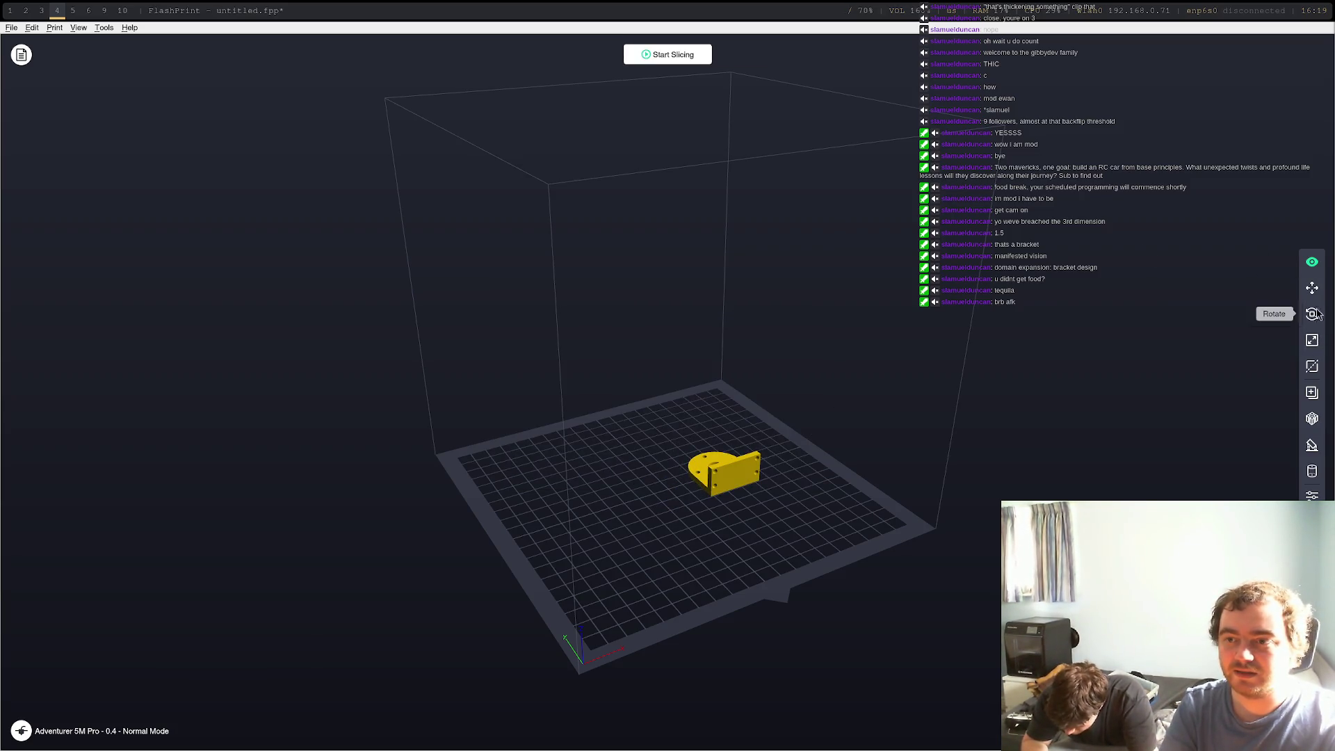
{"action": "left_click", "coordinate": [1311, 419]}
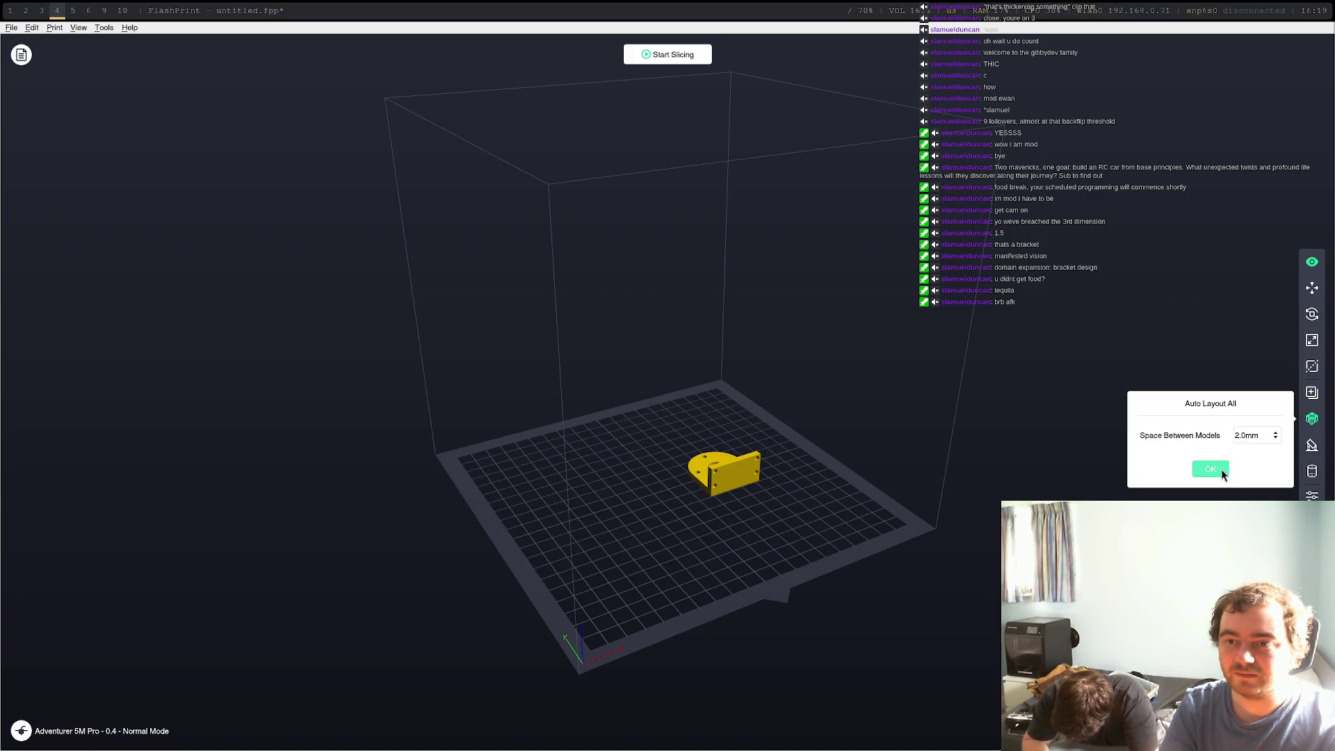
{"action": "left_click", "coordinate": [1221, 469]}
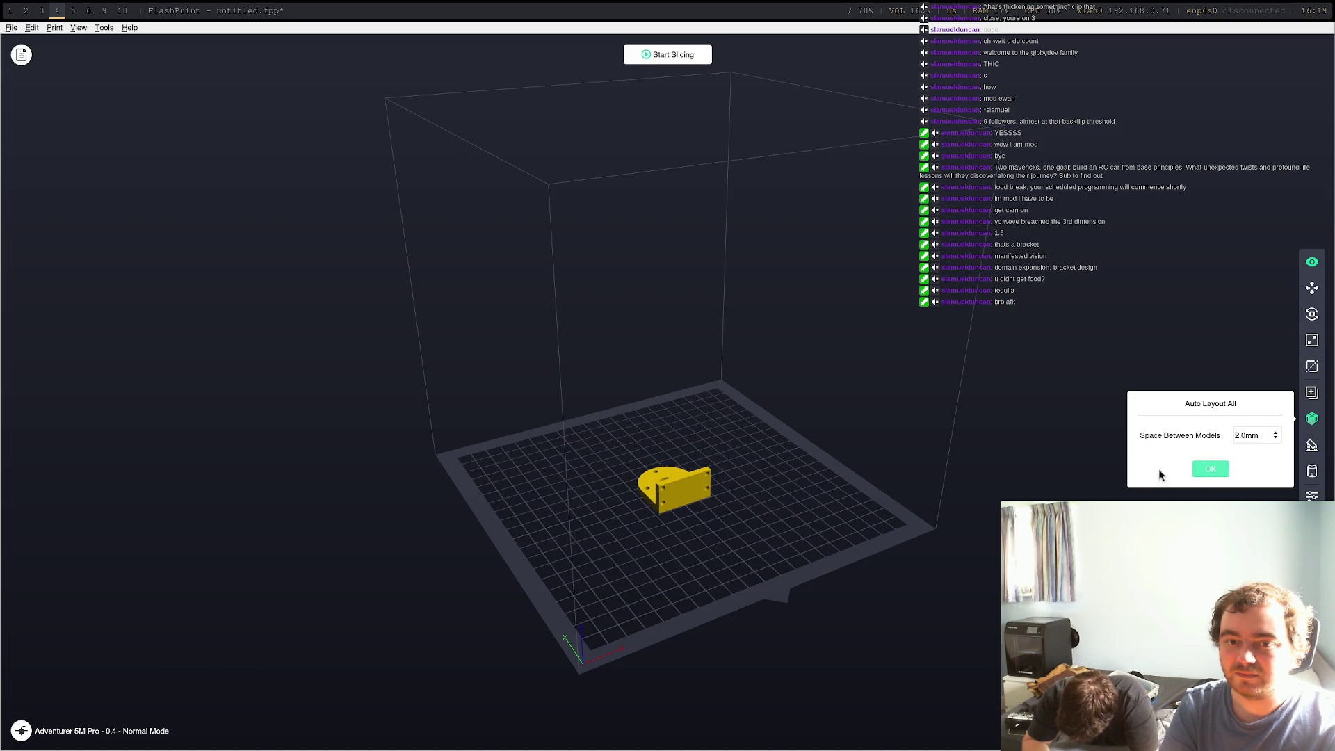
Slice the bracket, view the slice preview, then close it
{"action": "left_click", "coordinate": [665, 55]}
{"action": "left_click", "coordinate": [765, 487]}
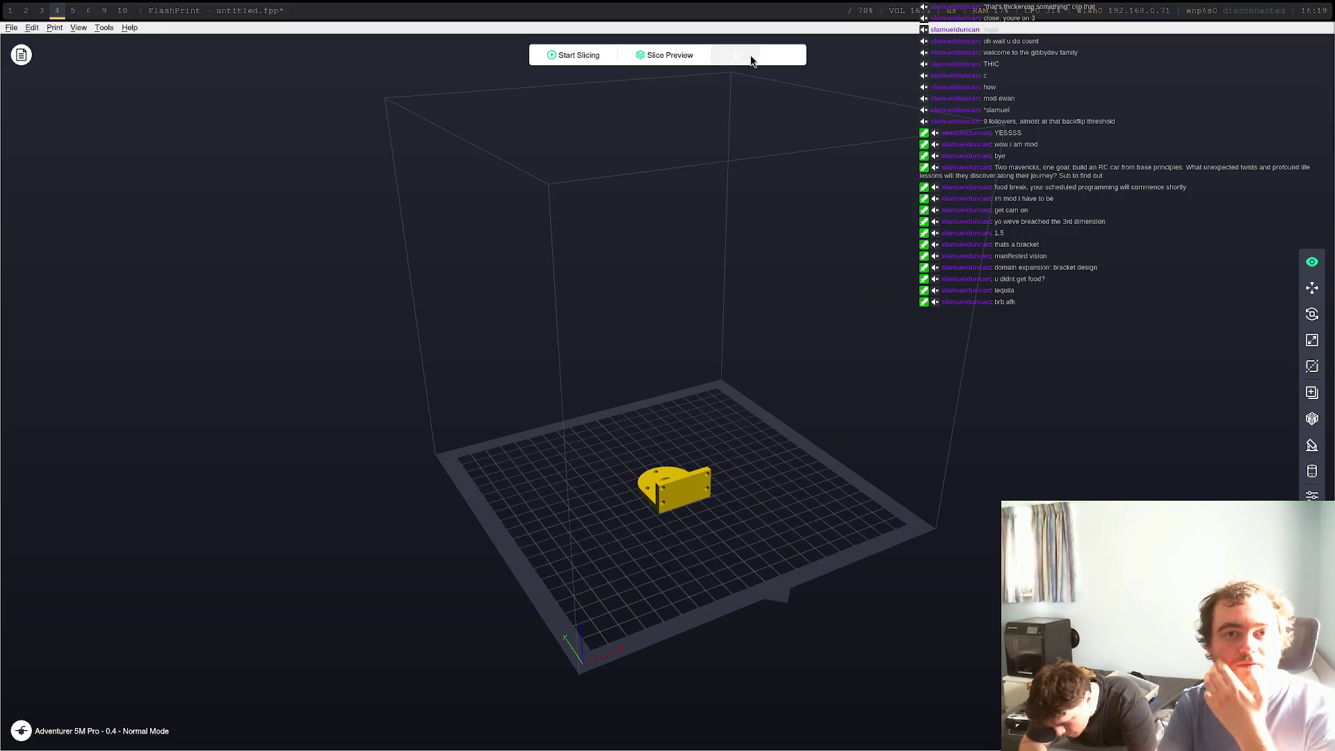
{"action": "left_click", "coordinate": [662, 54]}
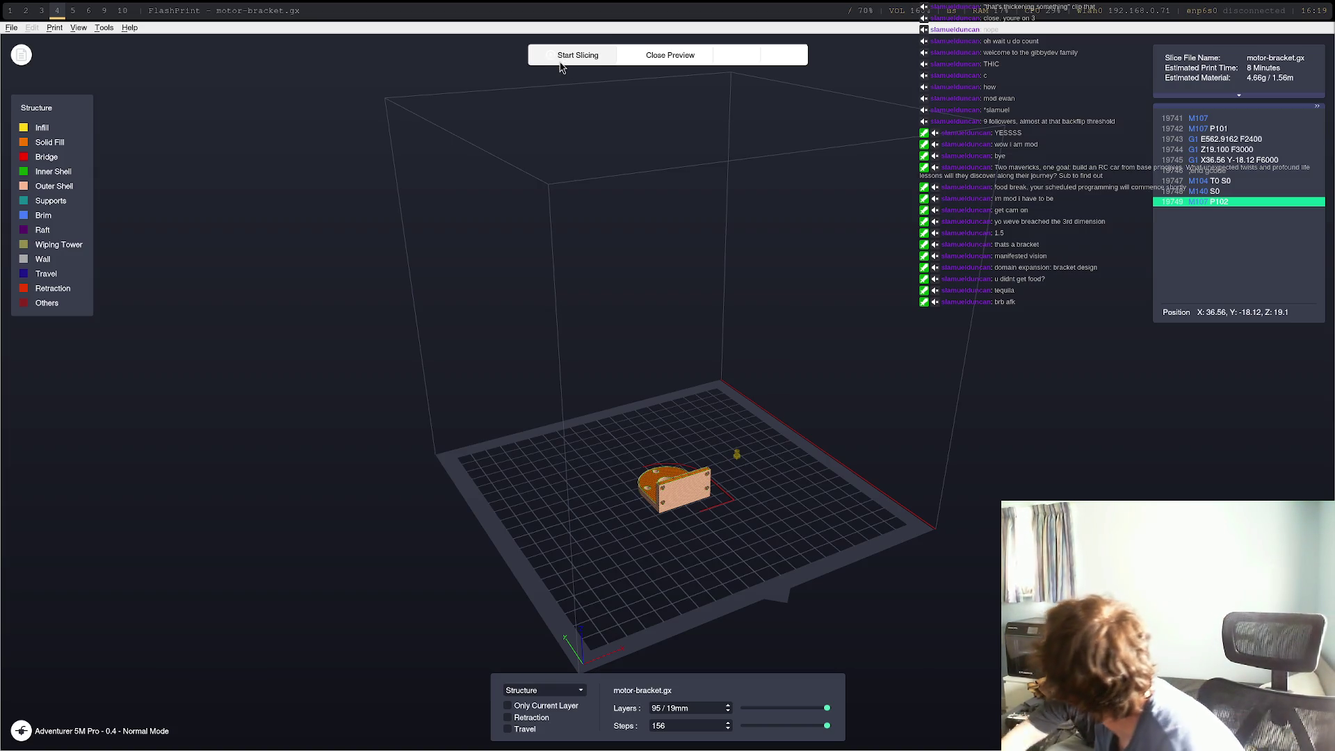
{"action": "left_click", "coordinate": [661, 55]}
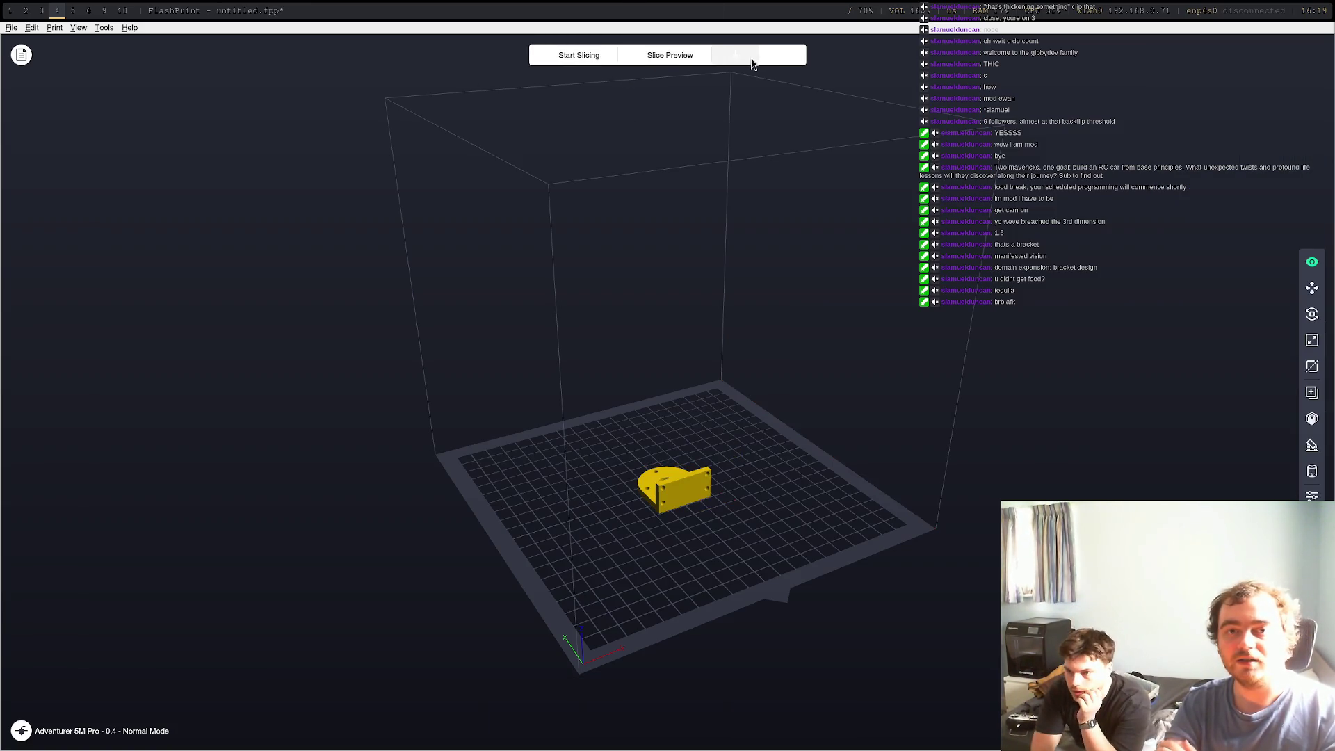
Scan the network for the printer, connect to it, and send the sliced bracket
{"action": "left_click", "coordinate": [786, 55]}
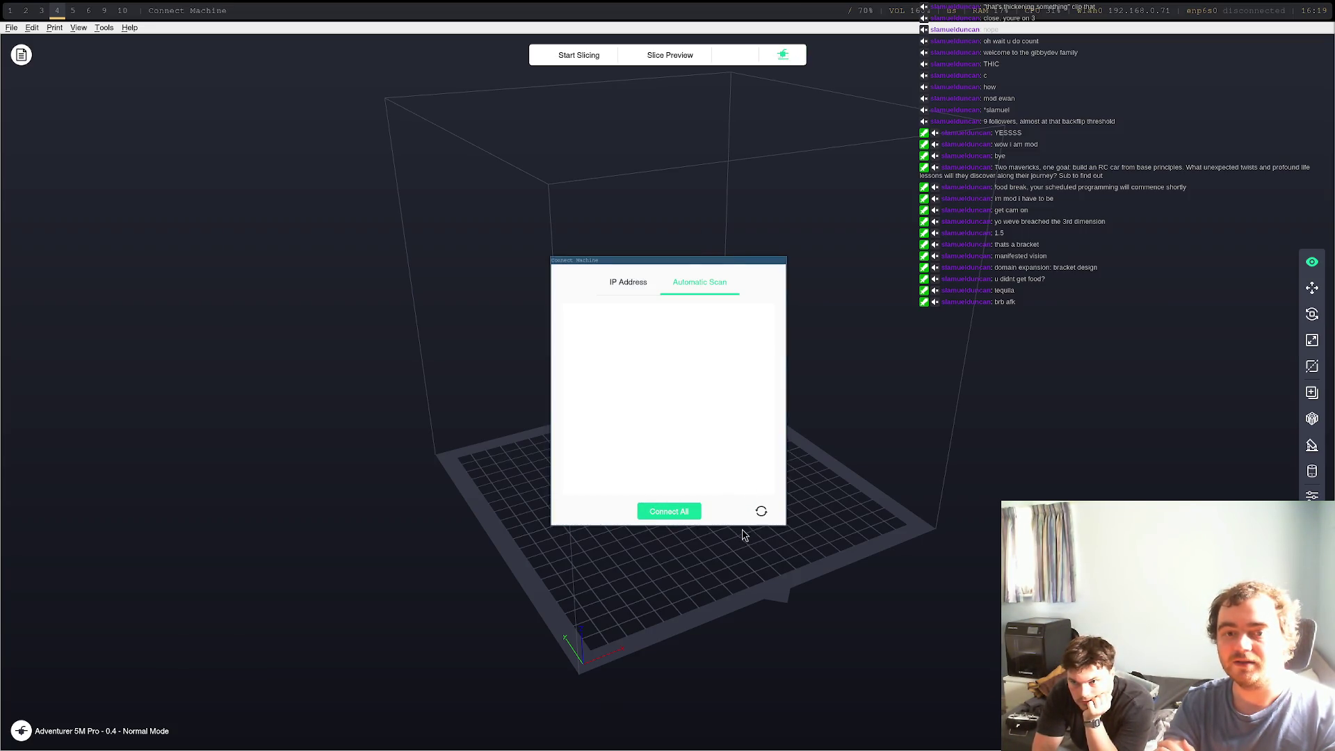
{"action": "left_click", "coordinate": [628, 281]}
{"action": "left_click", "coordinate": [699, 281]}
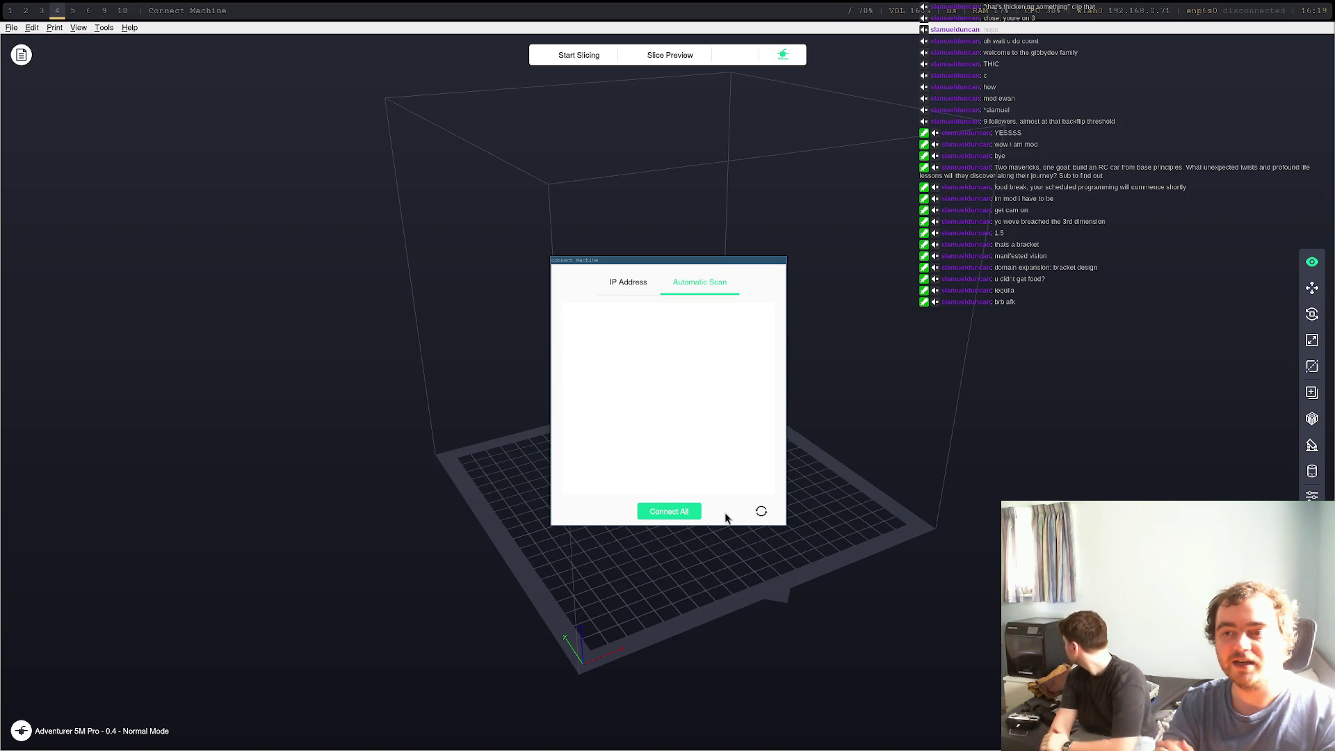
{"action": "left_click", "coordinate": [761, 512]}
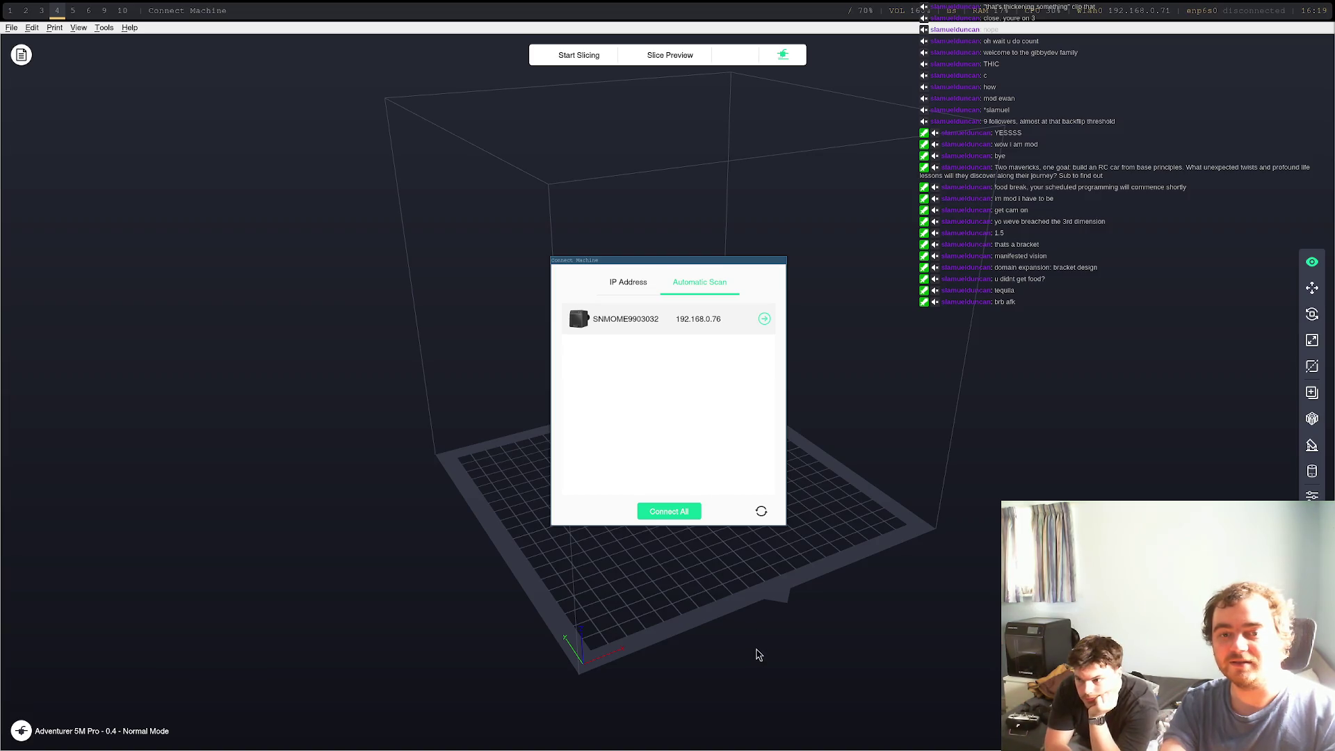
{"action": "left_click", "coordinate": [695, 401]}
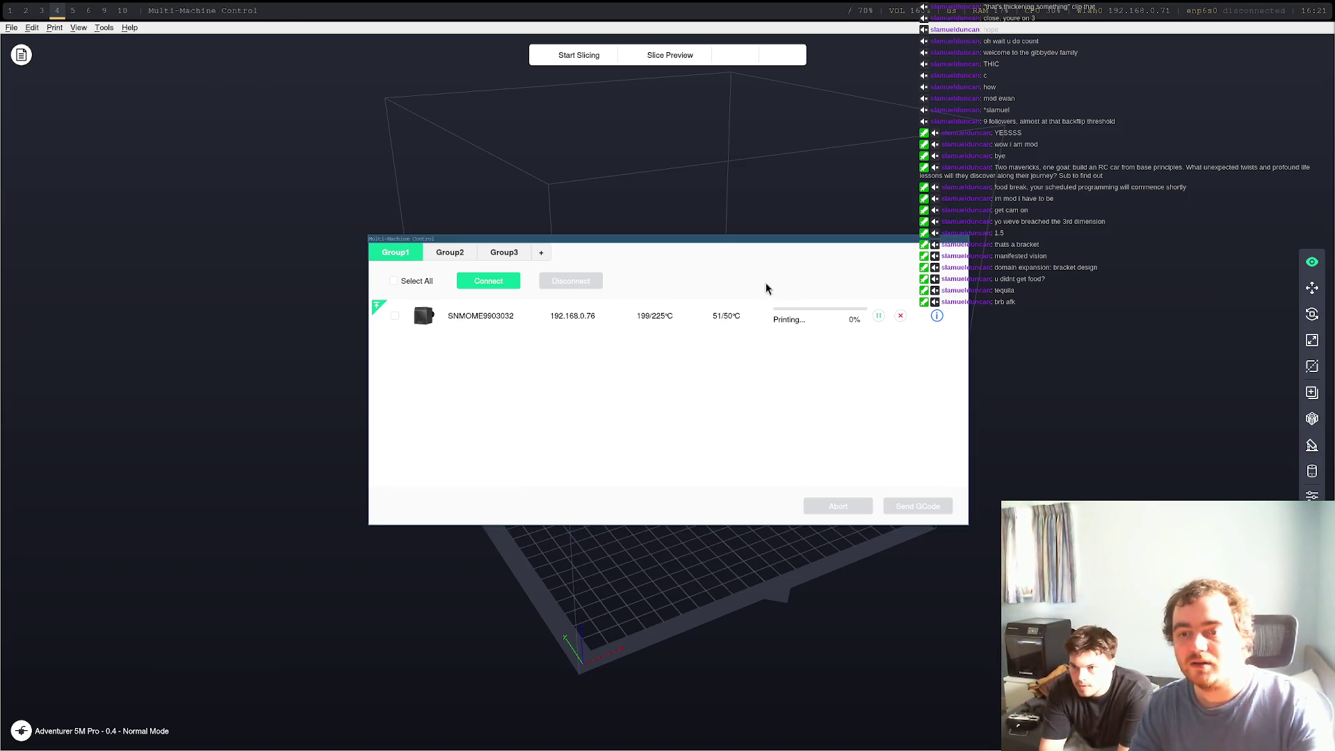
Once the bracket is printing, switch away from FlashPrint to workspace 3
{"action": "key", "text": "super+3"}
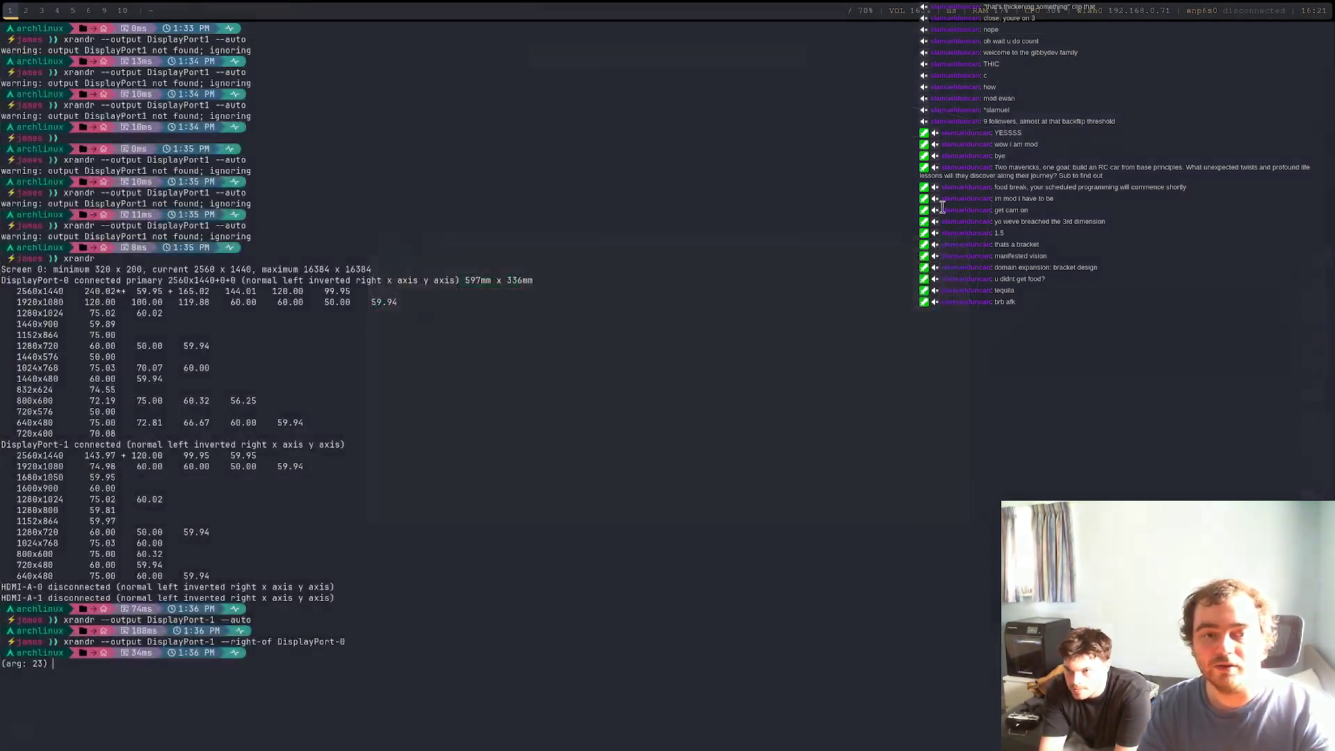
Back in FreeCAD, create a new empty Unnamed1 document
{"action": "key", "text": "super+2"}
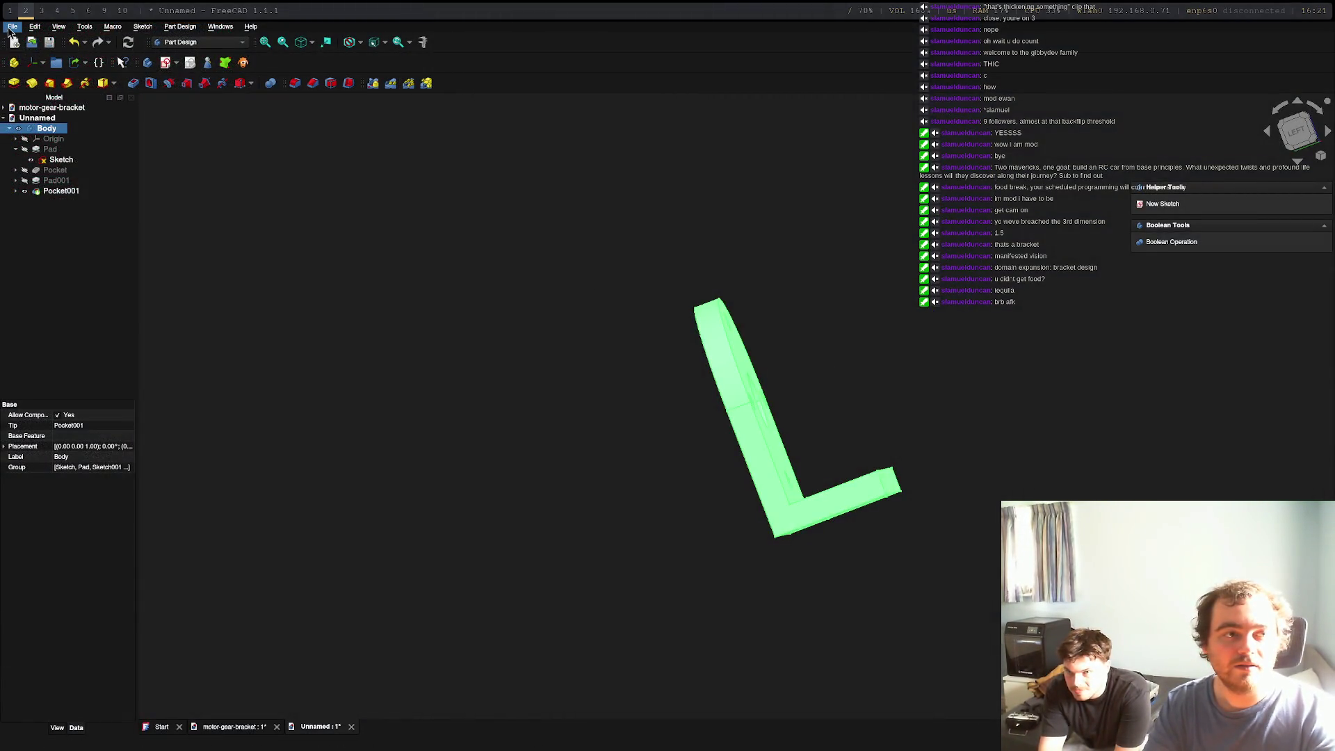
{"action": "left_click", "coordinate": [13, 26]}
{"action": "left_click", "coordinate": [30, 39]}
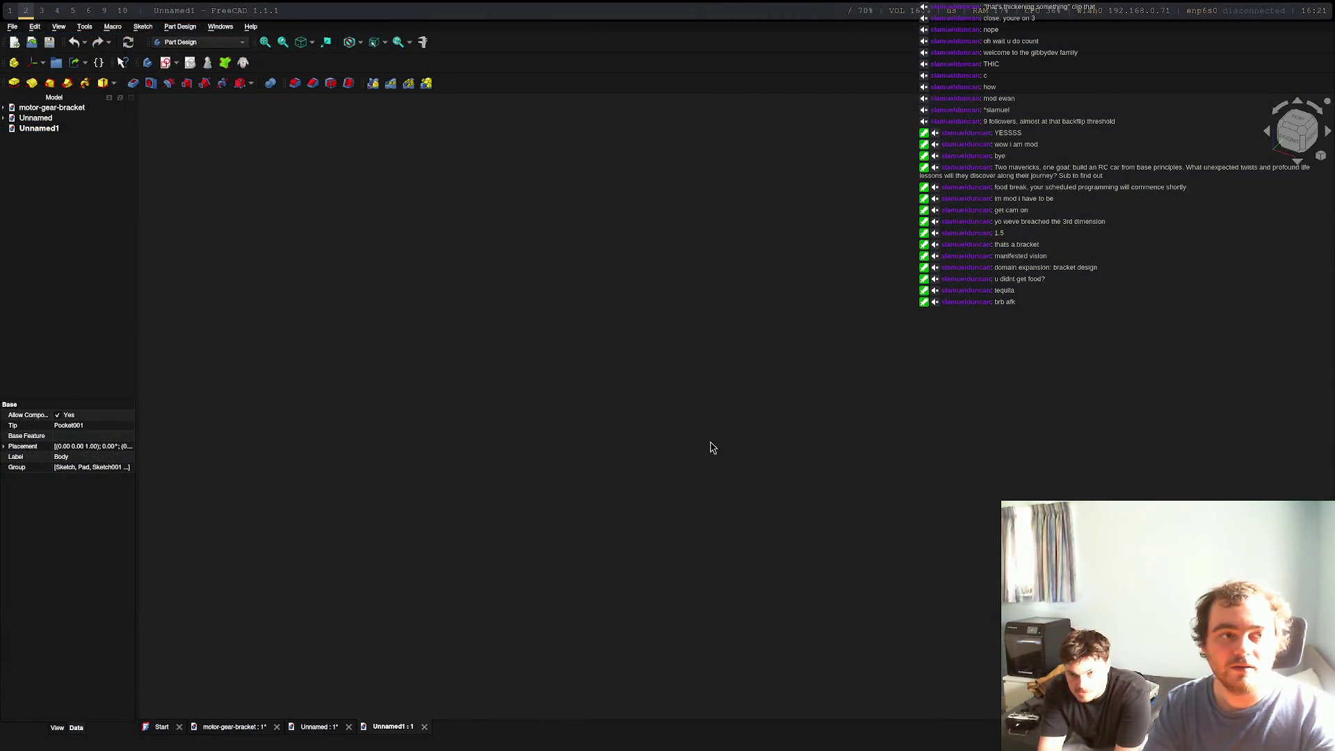
Reactivate the bracket's Unnamed document, then switch over to Chrome
{"action": "double_click", "coordinate": [37, 117]}
{"action": "right_click", "coordinate": [55, 121]}
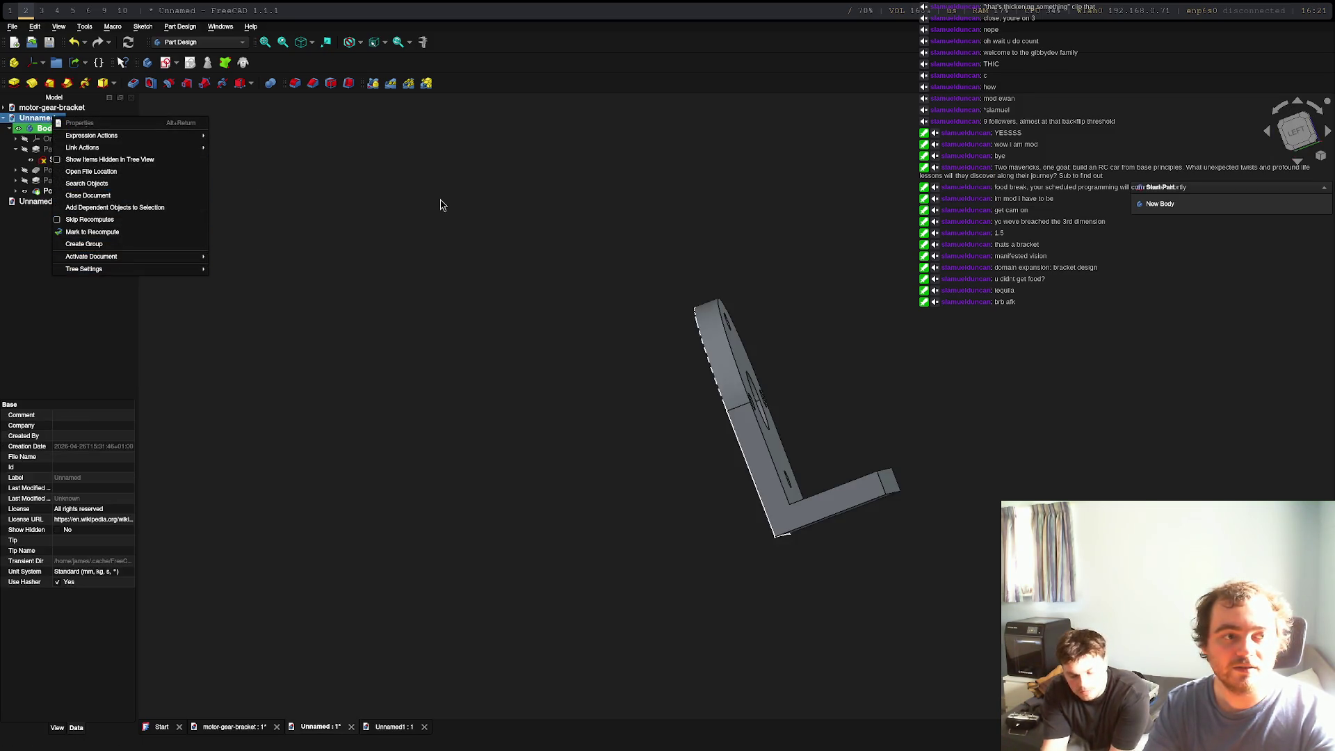
{"action": "left_click", "coordinate": [748, 357]}
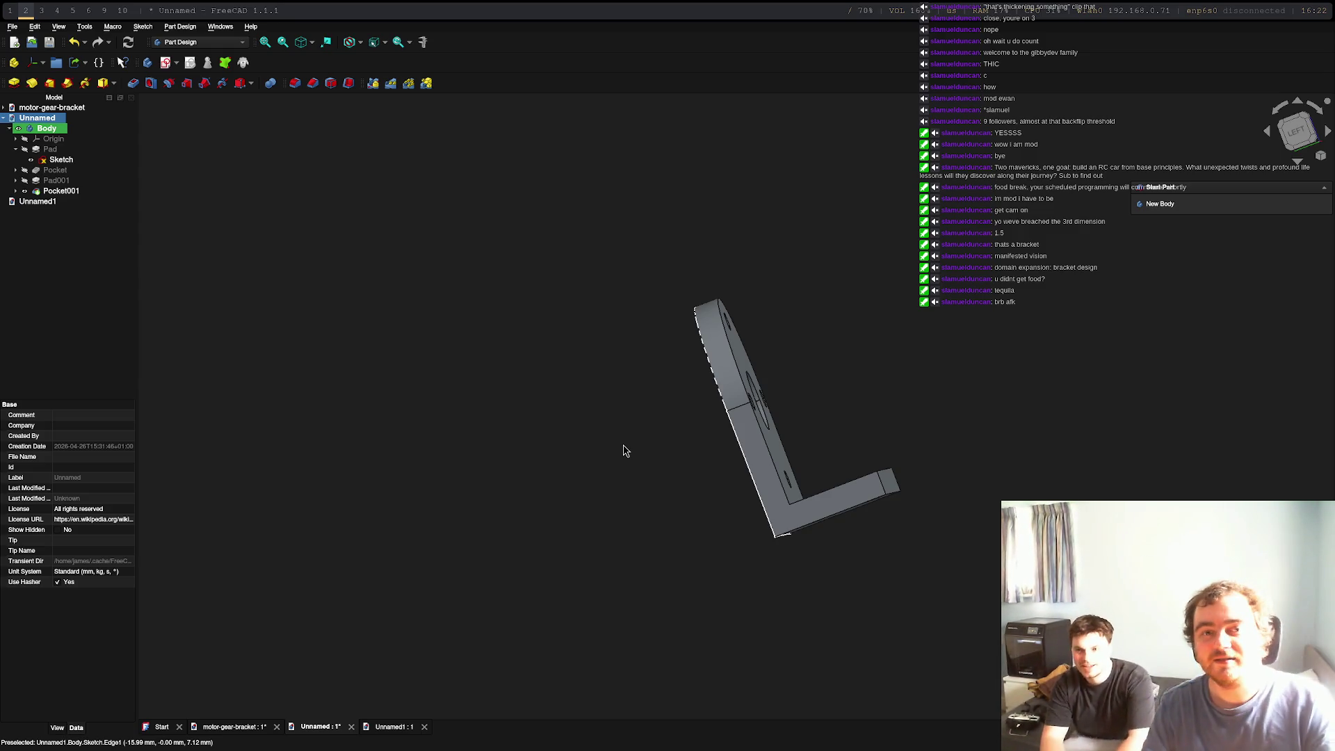
{"action": "key", "text": "super+3"}
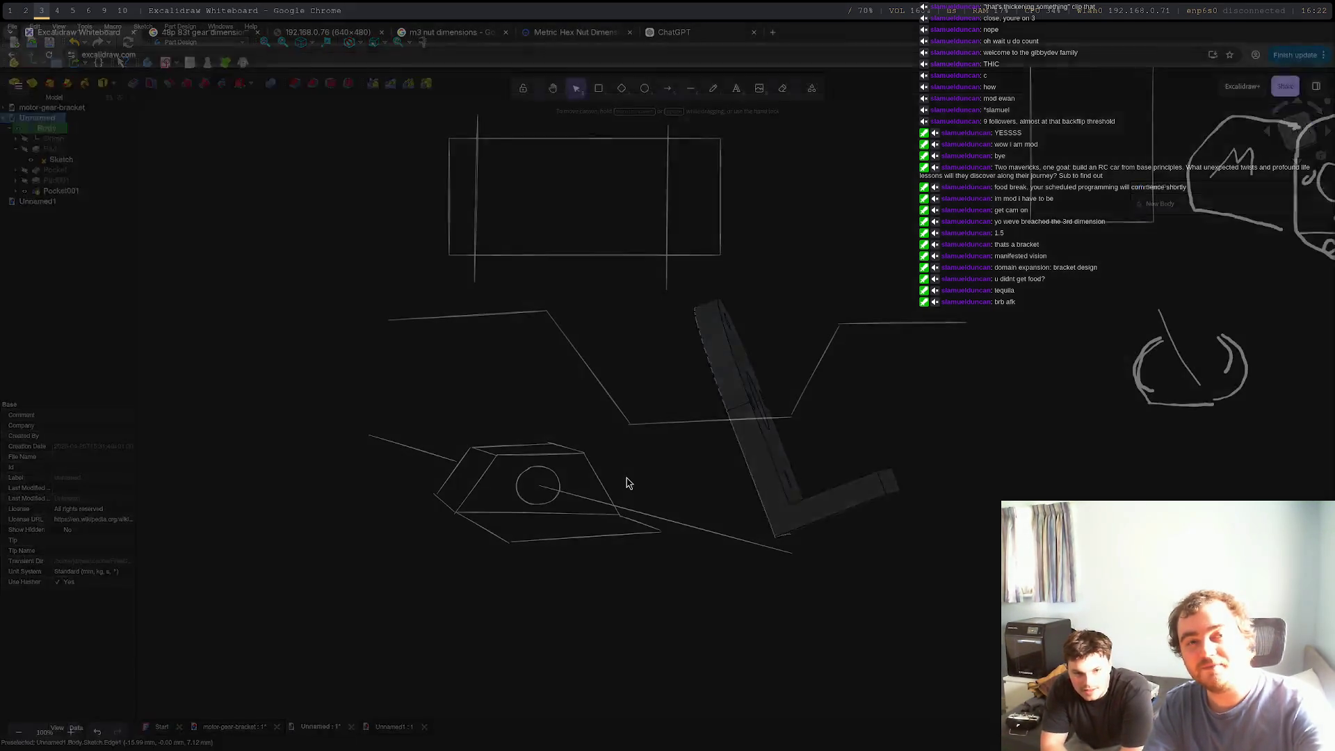
Reload the printer's 192.168.0.76 camera stream for a fresh view of the bed
{"action": "left_click", "coordinate": [337, 32]}
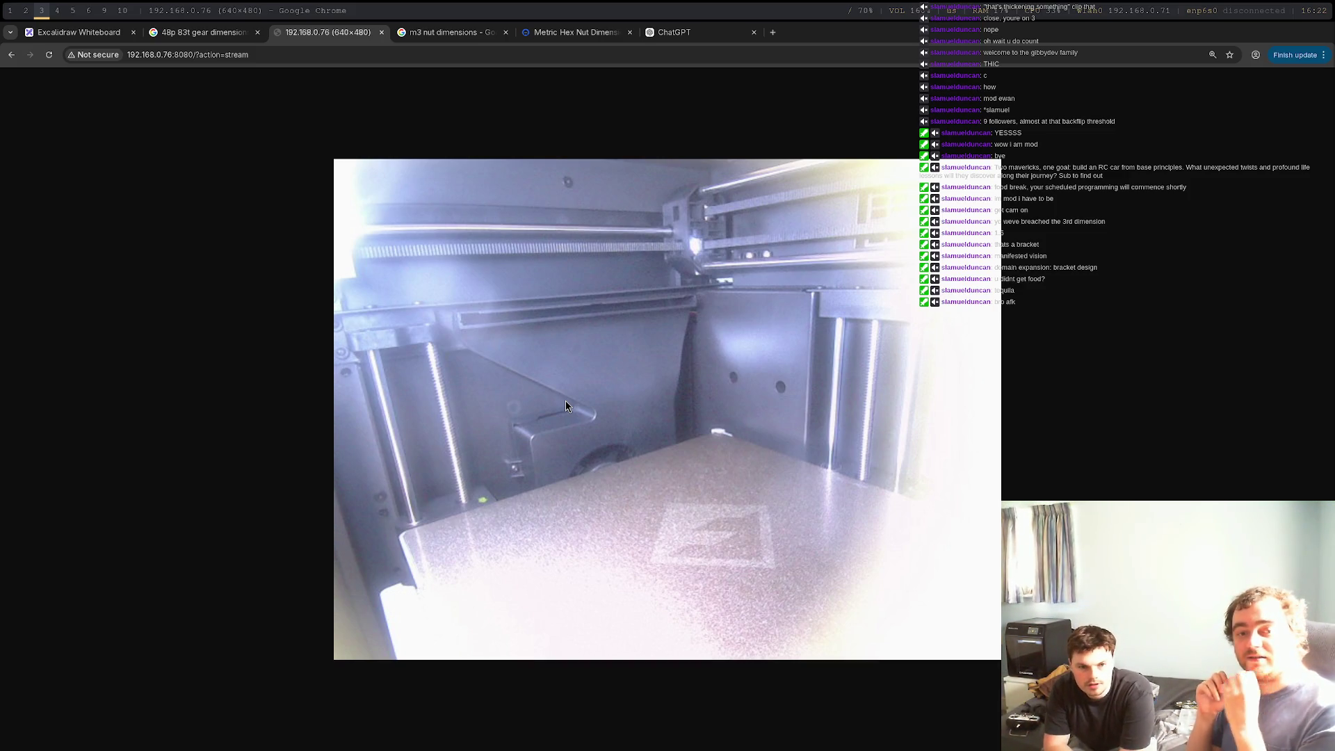
{"action": "left_click", "coordinate": [54, 53]}
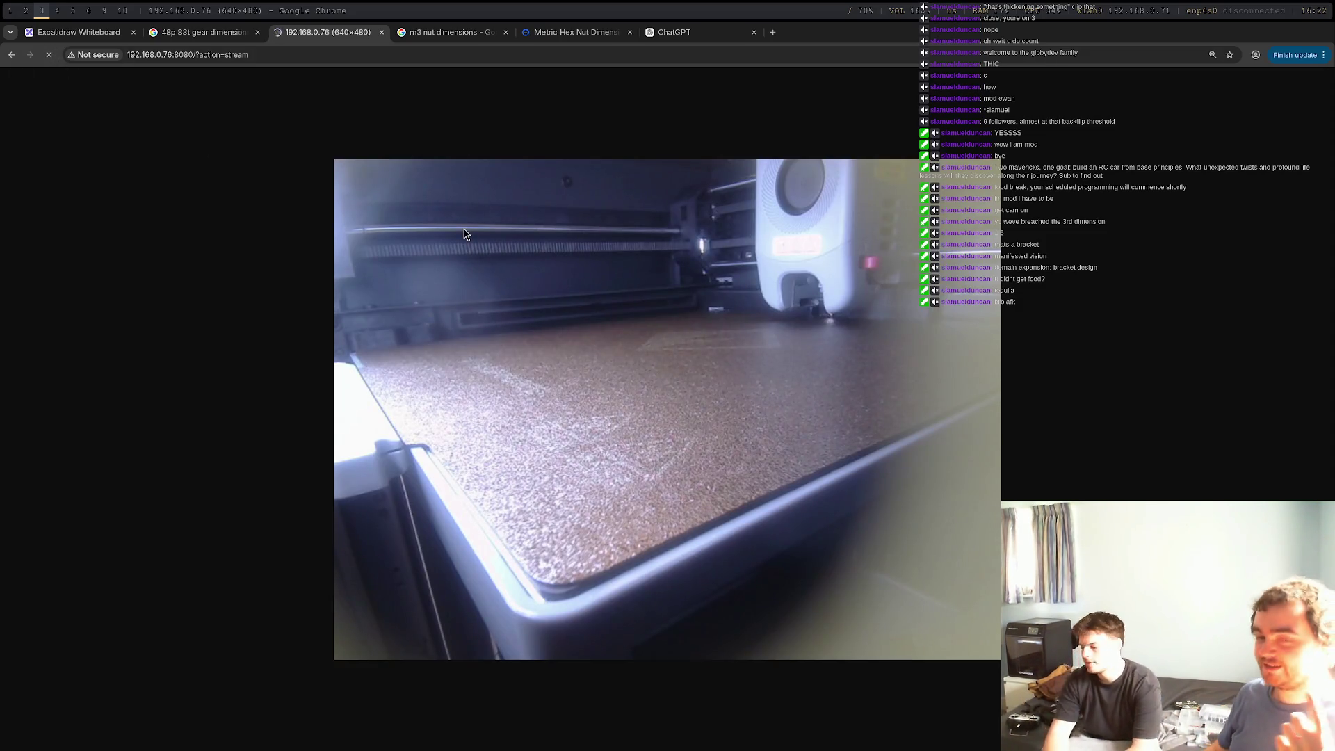